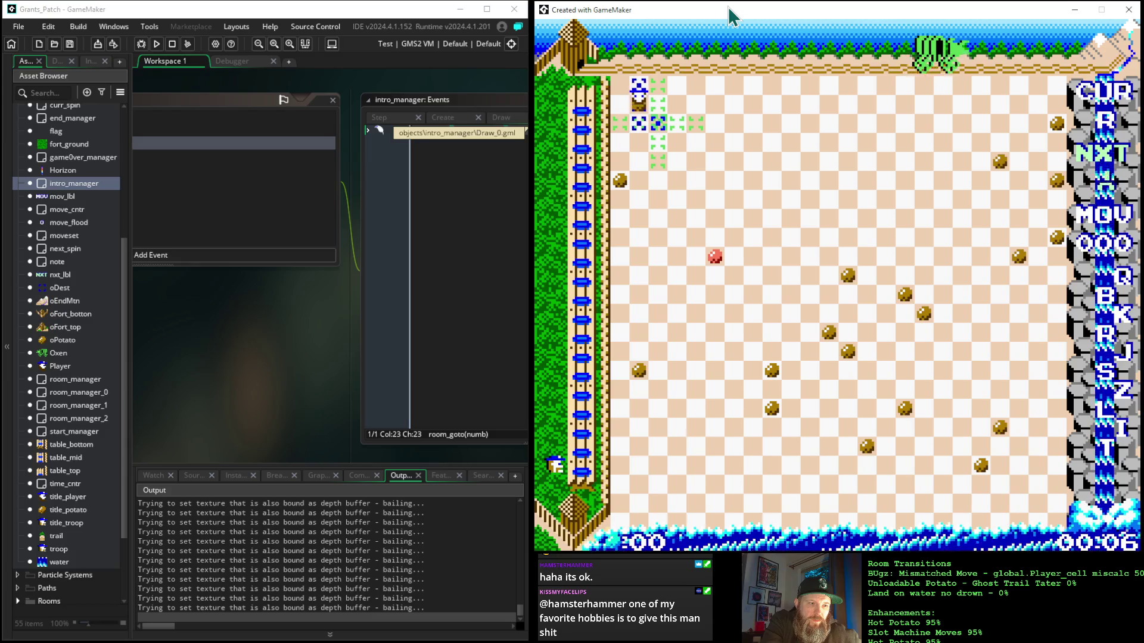
Step: Make about a dozen arrow-key moves on the test board until a new level appears at 000 moves
{"action": "key", "text": "Right"}
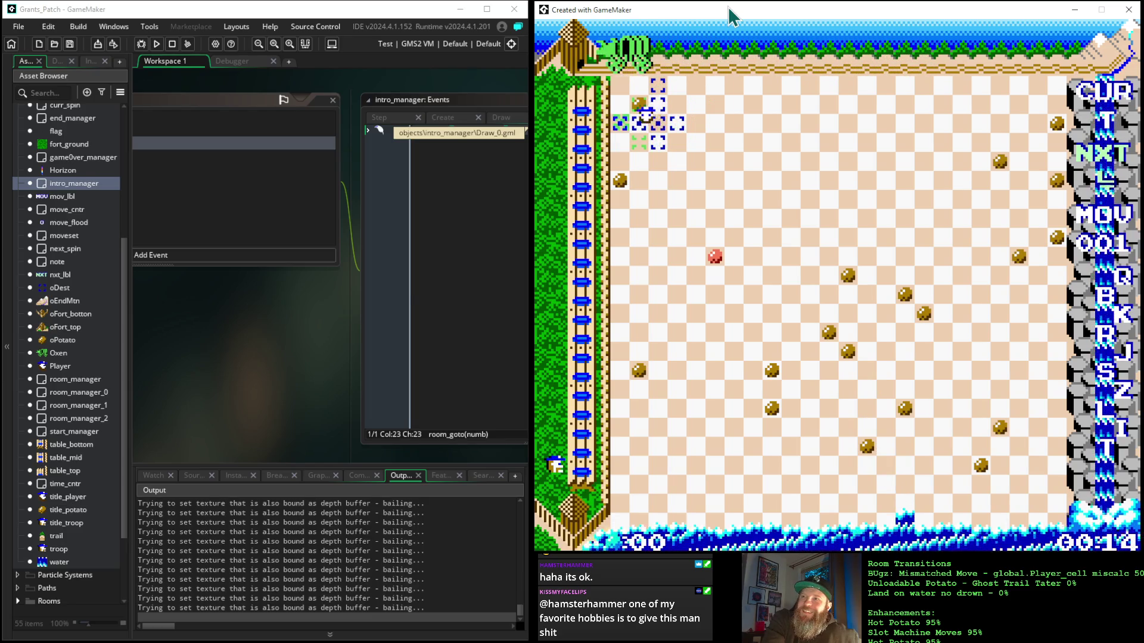
{"action": "key", "text": "Up"}
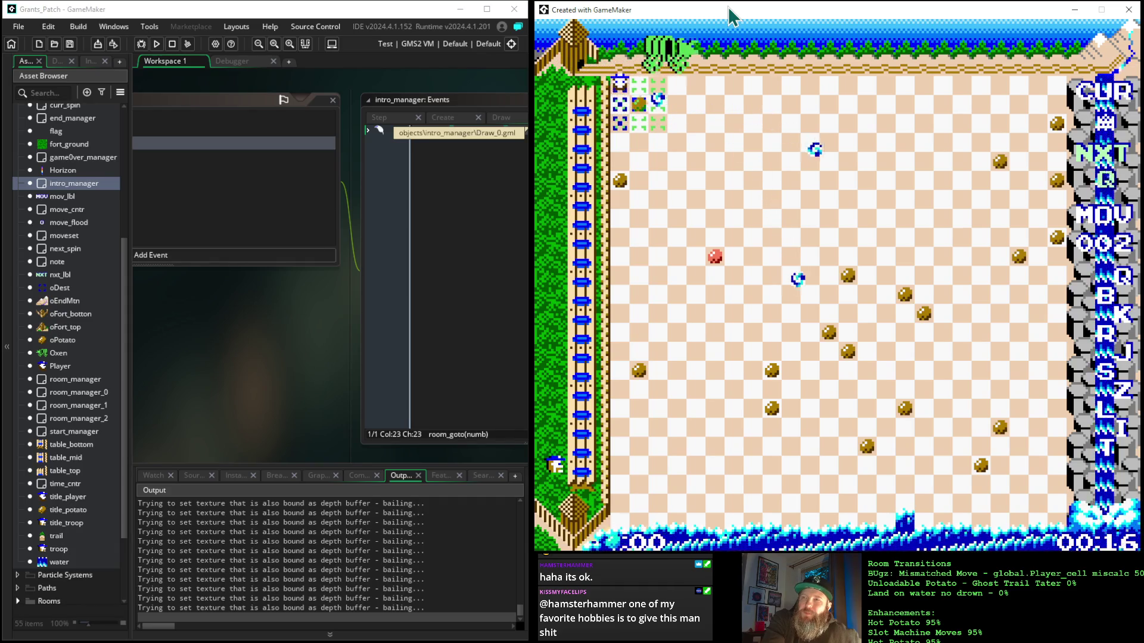
{"action": "key", "text": "Right"}
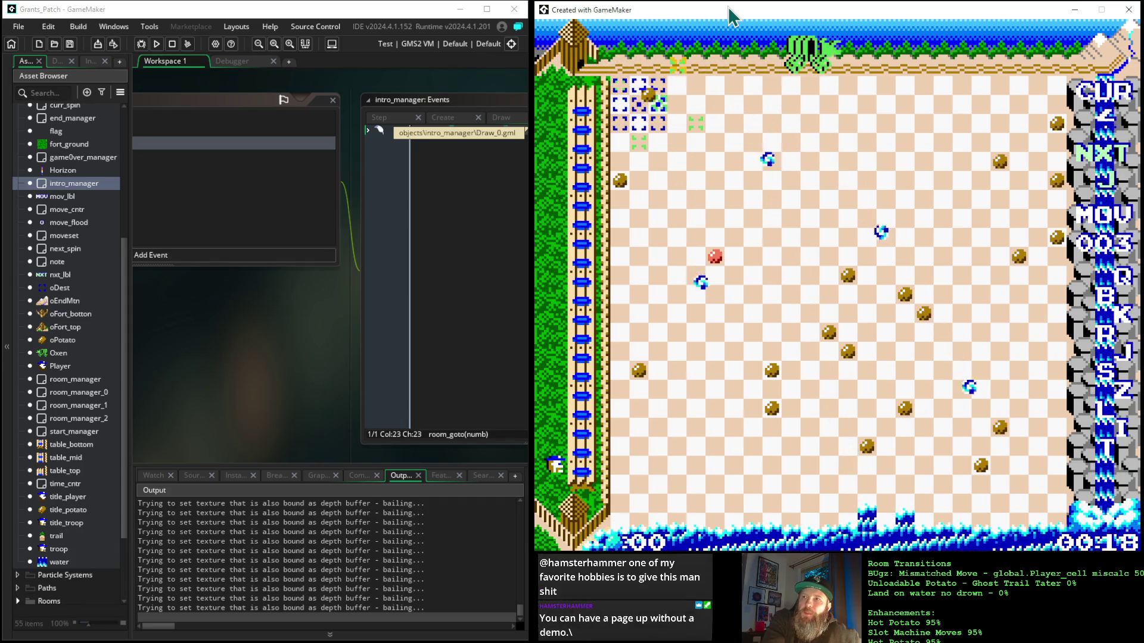
{"action": "key", "text": "Down"}
{"action": "key", "text": "Up"}
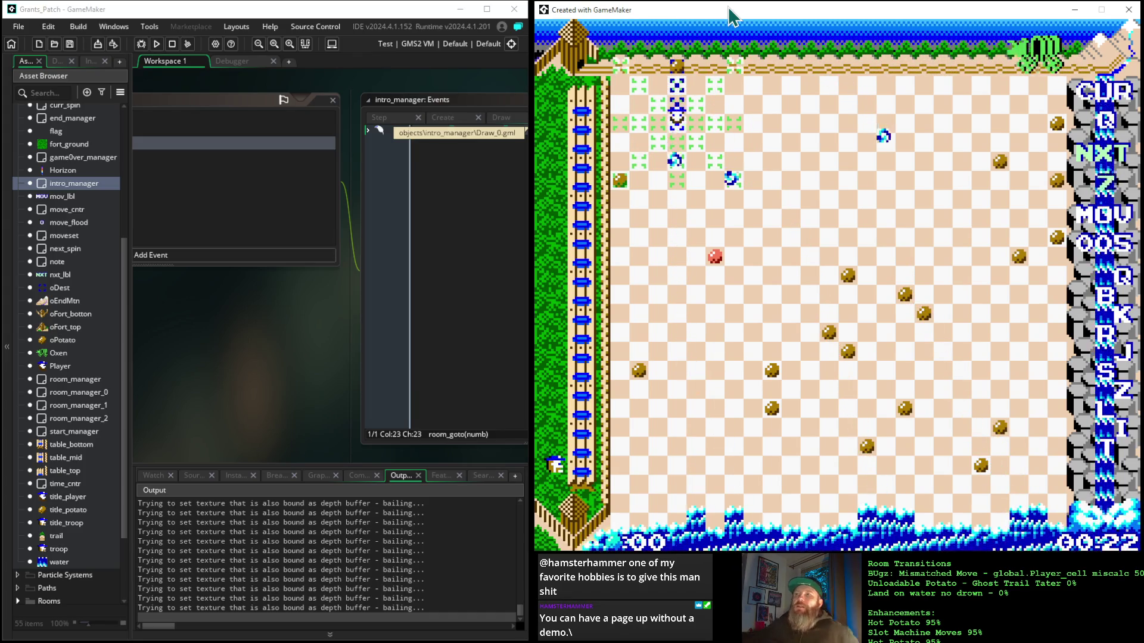
{"action": "key", "text": "Down"}
{"action": "key", "text": "Down"}
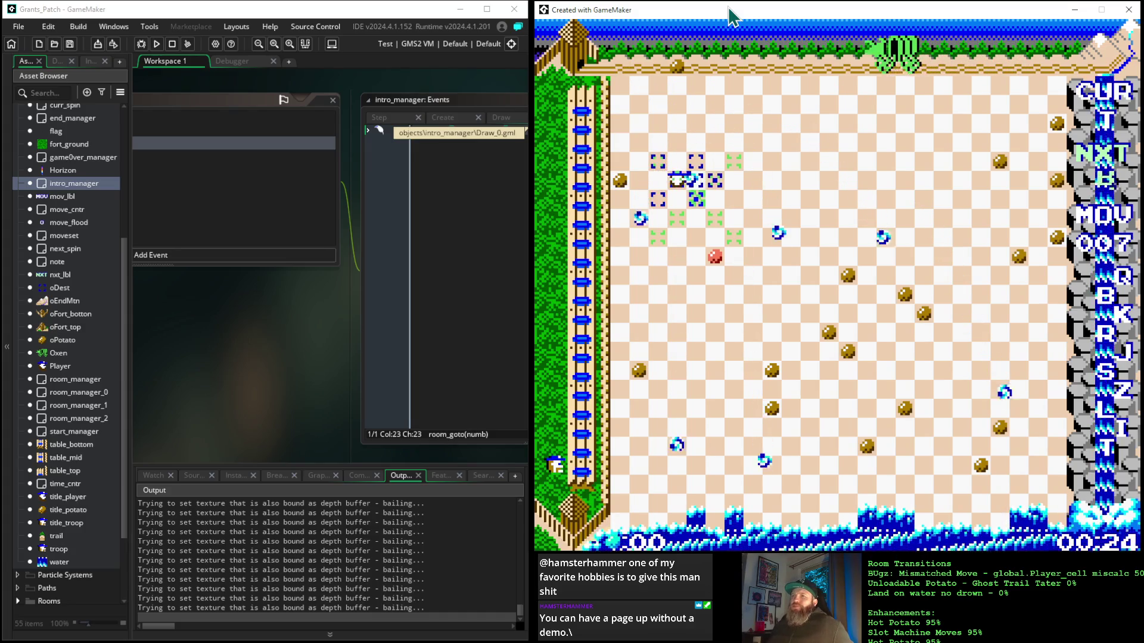
{"action": "key", "text": "Down"}
{"action": "key", "text": "Down"}
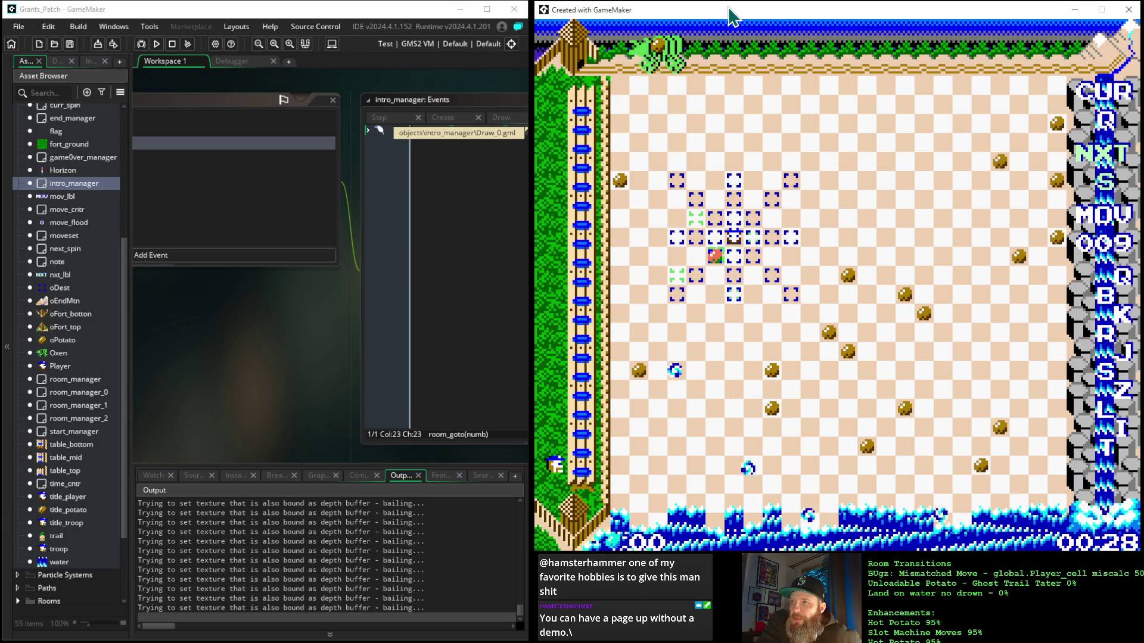
{"action": "key", "text": "Up"}
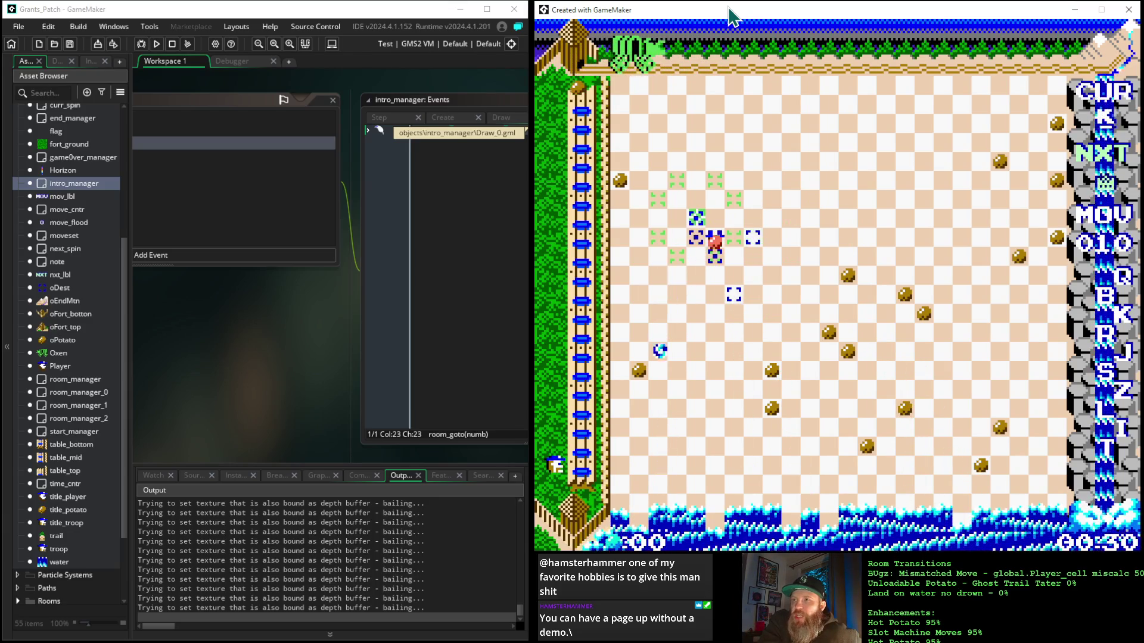
{"action": "key", "text": "Down"}
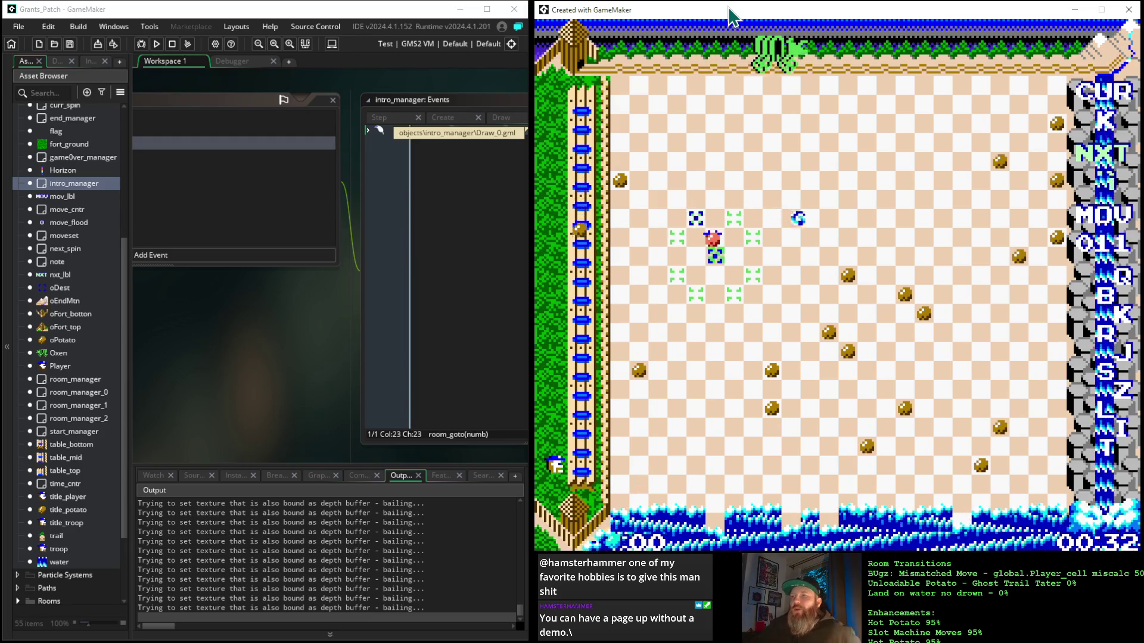
{"action": "key", "text": "Down"}
{"action": "key", "text": "Down"}
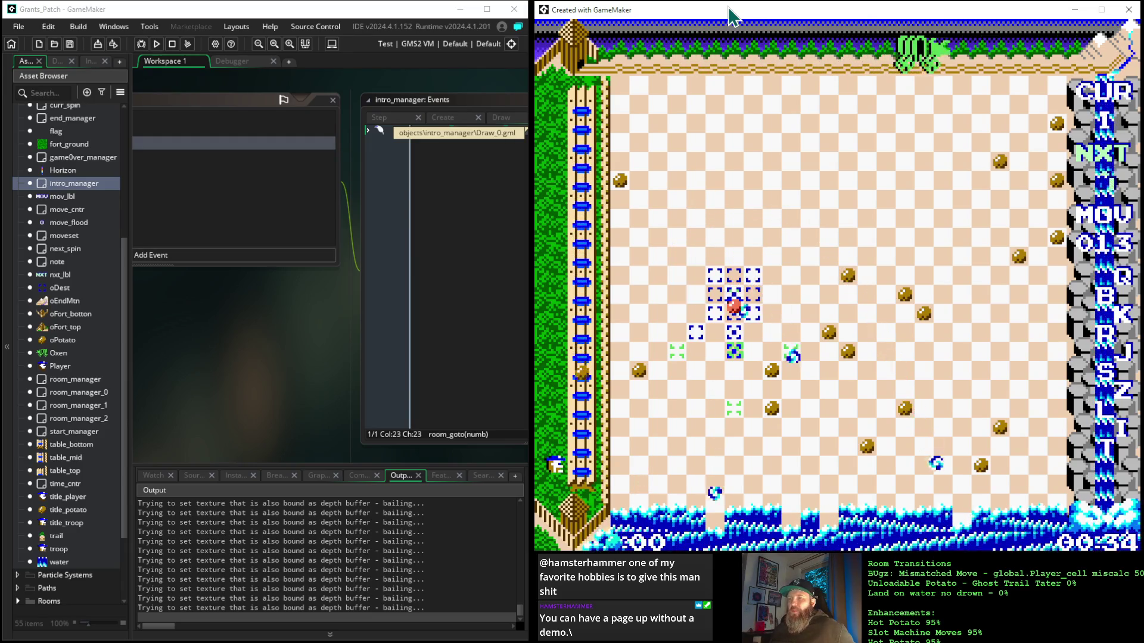
{"action": "key", "text": "Down"}
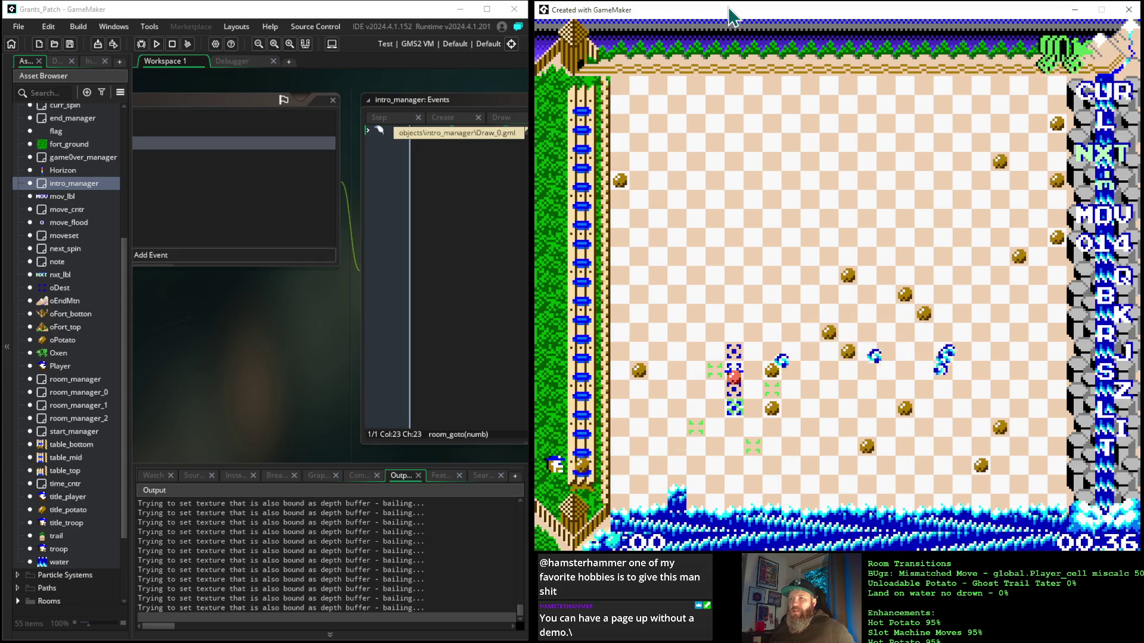
{"action": "key", "text": "Down"}
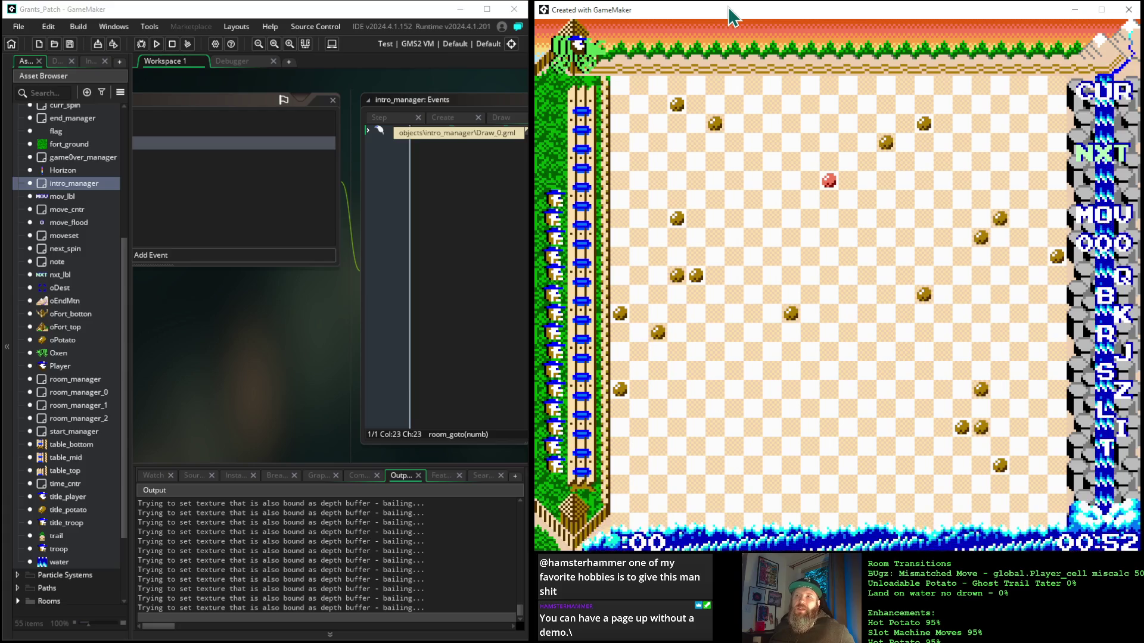
Step: Return to the Grant's Patch title screen and start a new game past the Columbia River story screen
{"action": "key", "text": "Escape"}
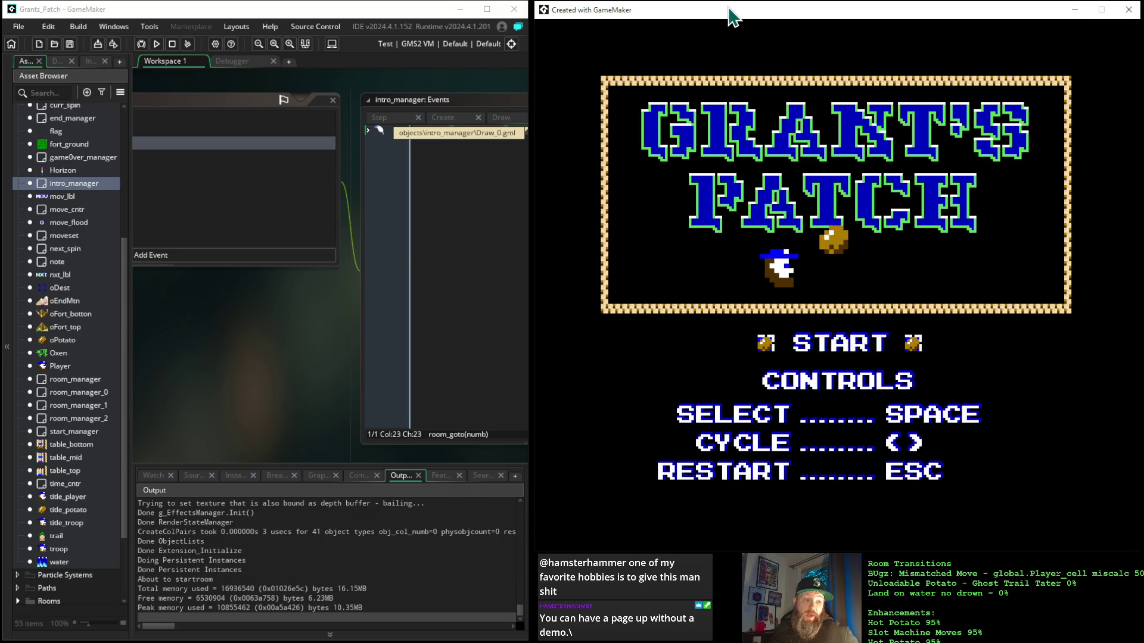
{"action": "key", "text": "space"}
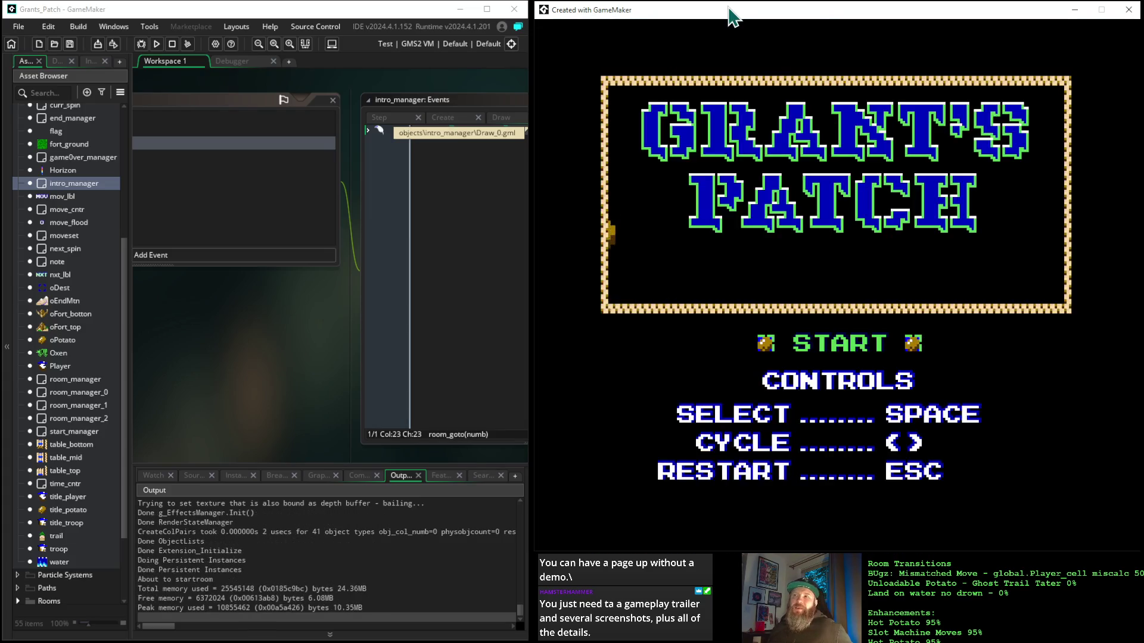
{"action": "key", "text": "space"}
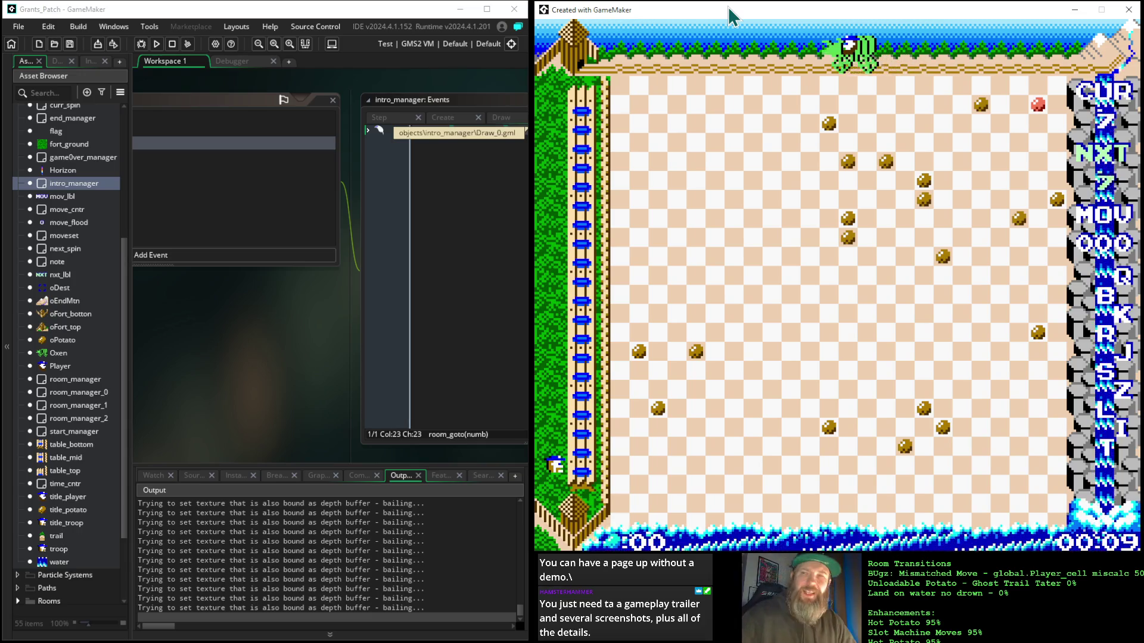
Step: Bring intro_manager's event list into view, select its Alarm 1 event, and refocus the game window
{"action": "mouse_move", "coordinate": [213, 86]}
{"action": "left_mouse_down"}
{"action": "mouse_move", "coordinate": [506, 97]}
{"action": "mouse_move", "coordinate": [383, 100]}
{"action": "mouse_move", "coordinate": [419, 88]}
{"action": "left_mouse_up"}
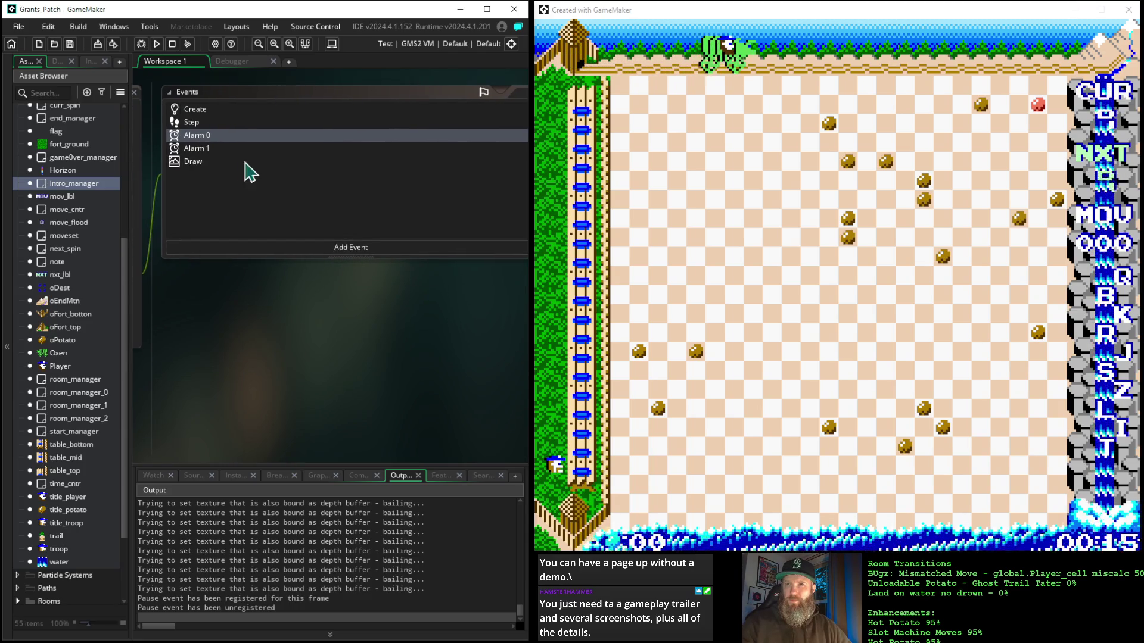
{"action": "left_click", "coordinate": [199, 150]}
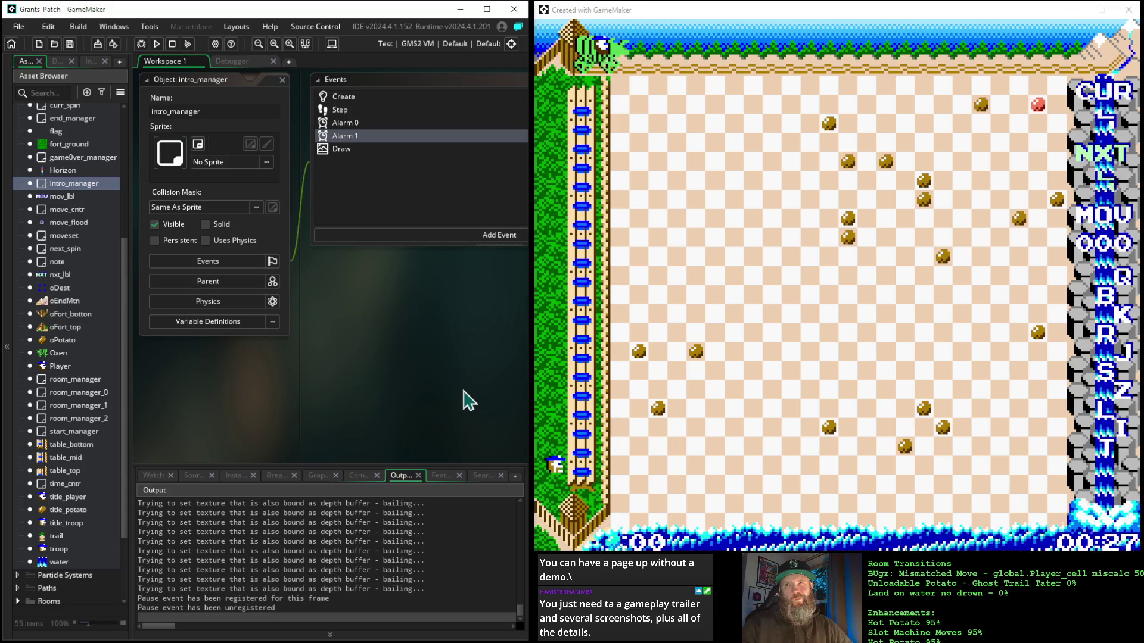
{"action": "left_click", "coordinate": [991, 8]}
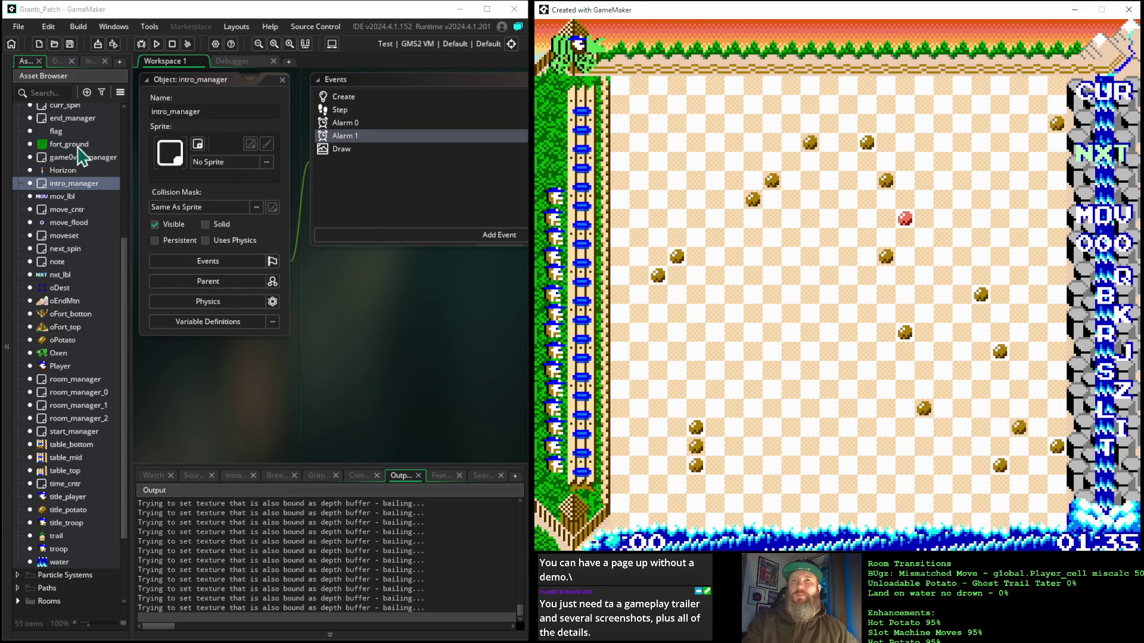
Step: Open room_manager and inspect the global.move_phase line in its Alarm 2 drop pause code
{"action": "double_click", "coordinate": [84, 380]}
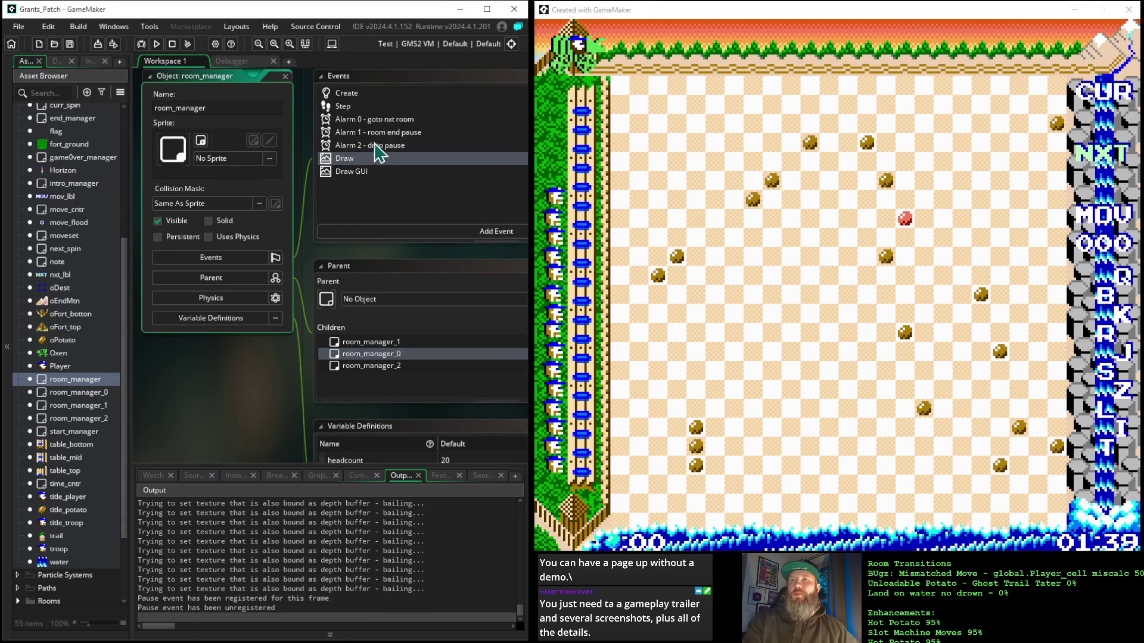
{"action": "left_click", "coordinate": [378, 145]}
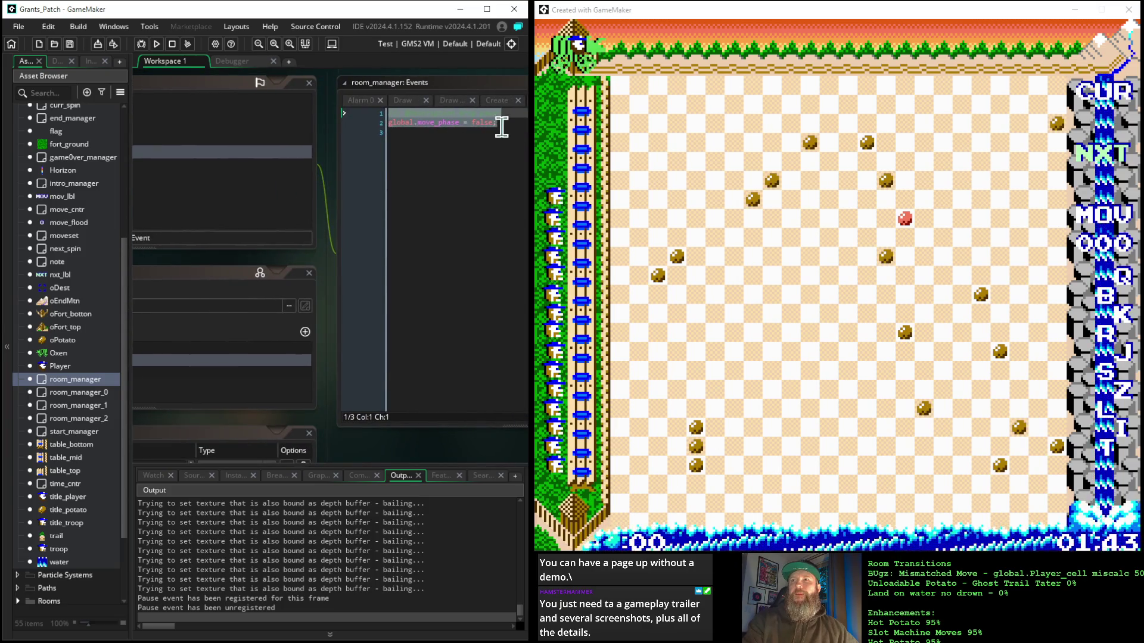
{"action": "left_click", "coordinate": [358, 123]}
{"action": "type", "text": "/// @description drop pause"}
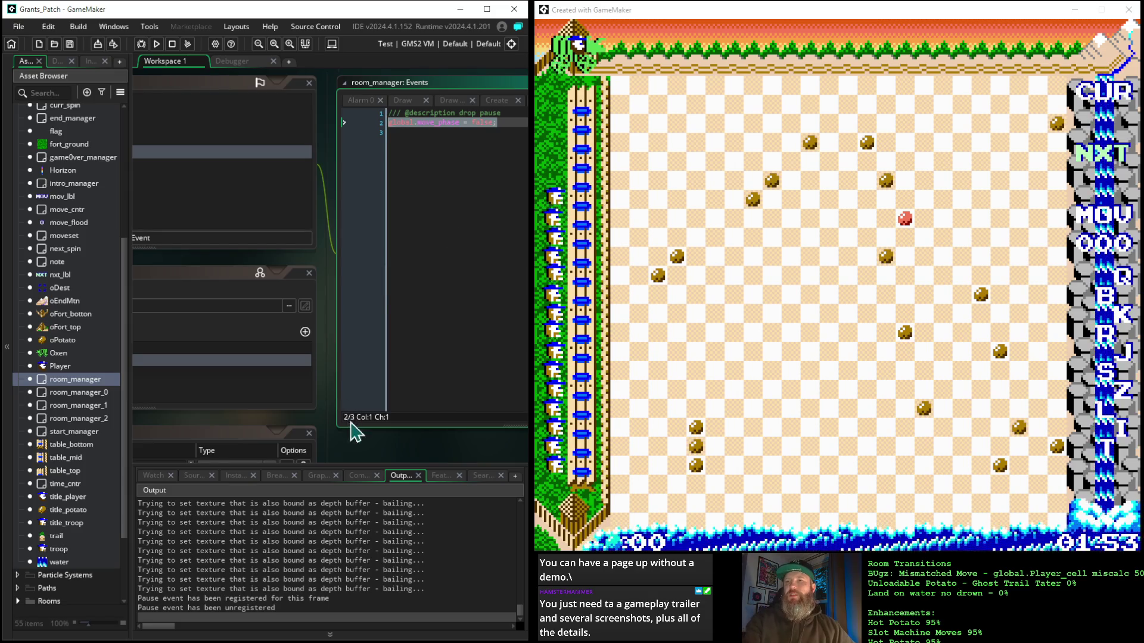
{"action": "key", "text": "Escape"}
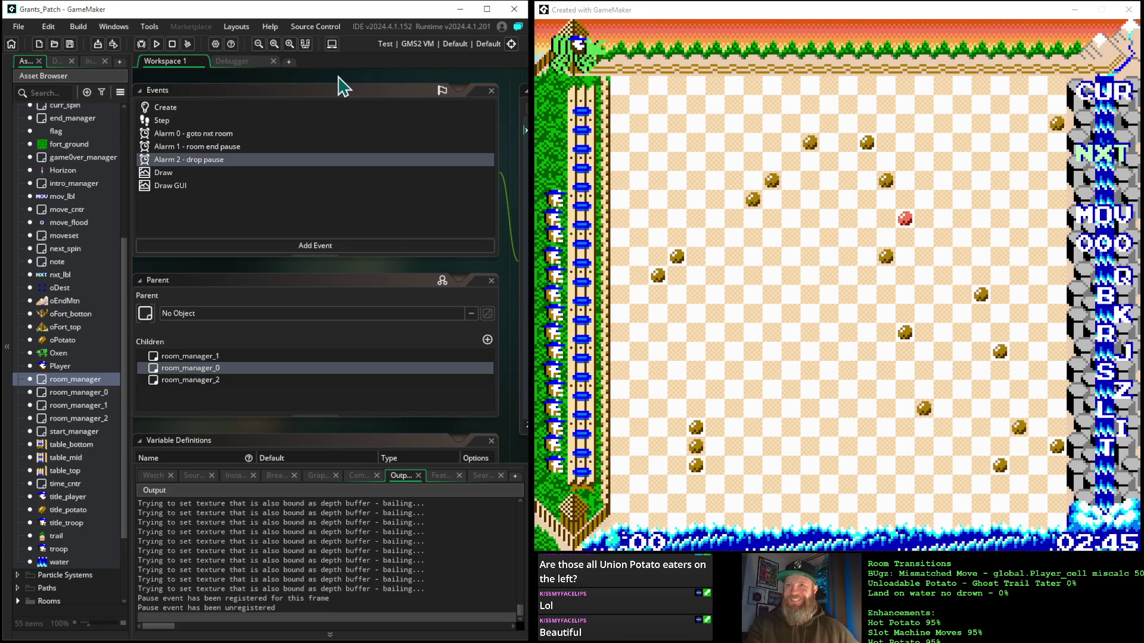
Step: Select both lines of room_manager's drop pause code, then open the room_manager_2 object
{"action": "mouse_move", "coordinate": [340, 79]}
{"action": "left_mouse_down"}
{"action": "mouse_move", "coordinate": [388, 90]}
{"action": "mouse_move", "coordinate": [354, 70]}
{"action": "left_mouse_up"}
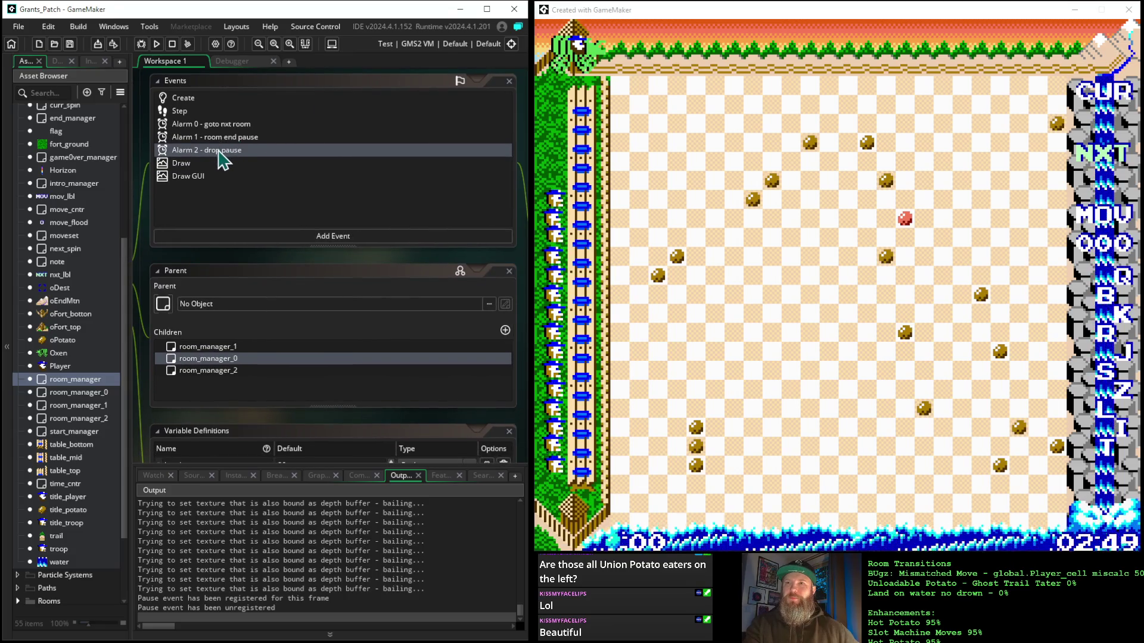
{"action": "mouse_move", "coordinate": [331, 87]}
{"action": "left_mouse_down"}
{"action": "mouse_move", "coordinate": [81, 95]}
{"action": "mouse_move", "coordinate": [274, 101]}
{"action": "mouse_move", "coordinate": [143, 95]}
{"action": "left_mouse_up"}
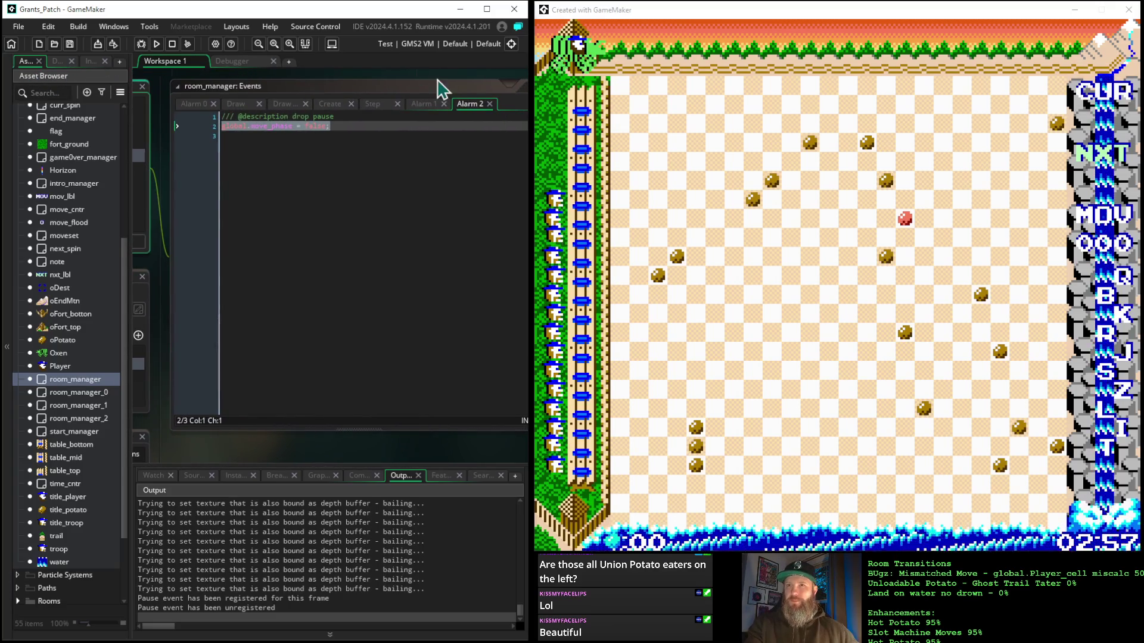
{"action": "left_click_drag", "start_coordinate": [395, 84], "coordinate": [370, 84]}
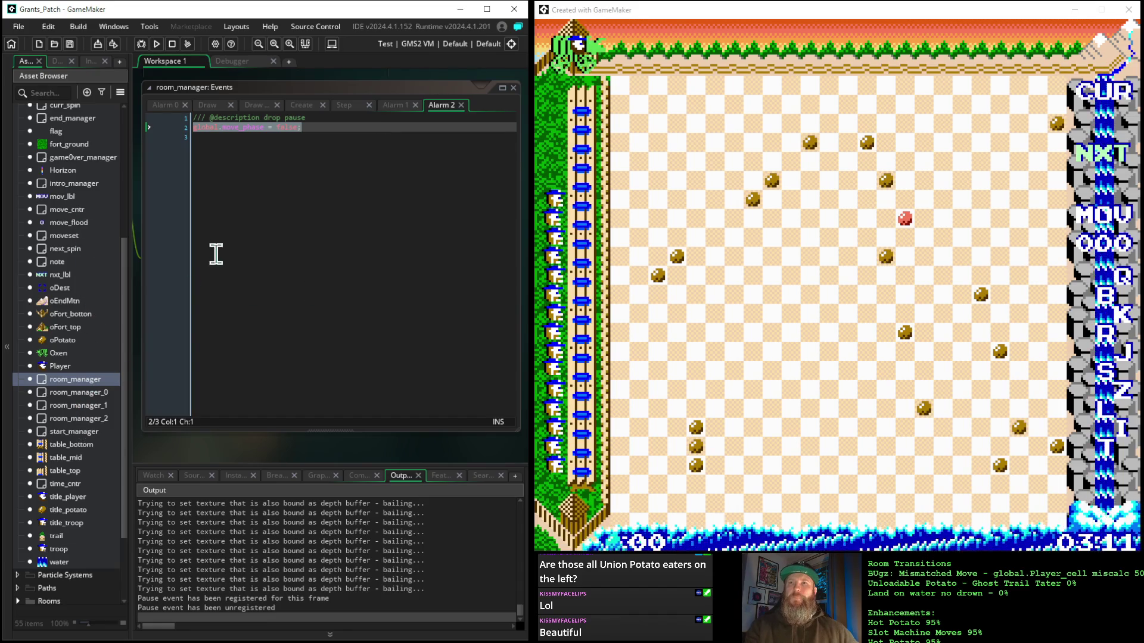
{"action": "left_click_drag", "start_coordinate": [307, 127], "coordinate": [135, 106]}
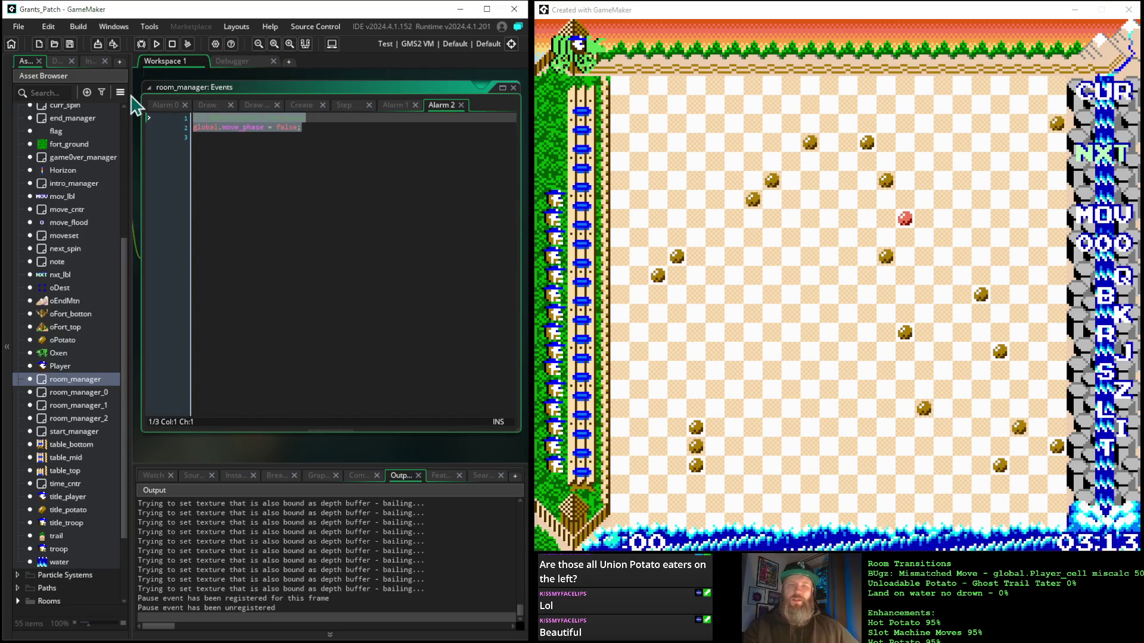
{"action": "double_click", "coordinate": [72, 420]}
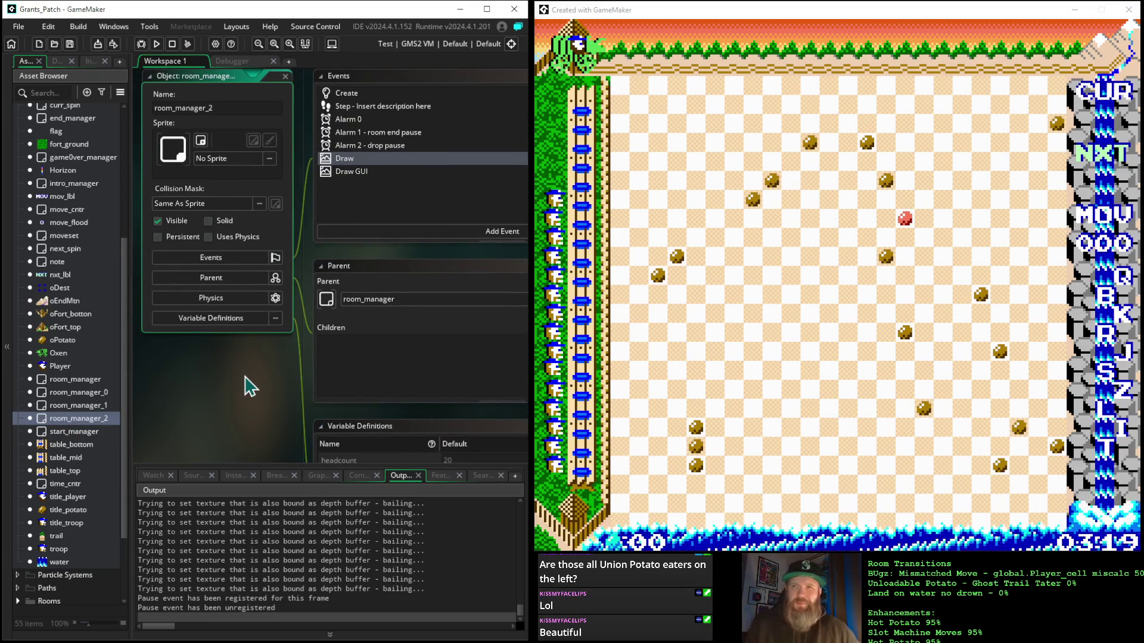
{"action": "mouse_move", "coordinate": [379, 261]}
{"action": "left_mouse_down"}
{"action": "mouse_move", "coordinate": [276, 271]}
{"action": "mouse_move", "coordinate": [528, 255]}
{"action": "mouse_move", "coordinate": [369, 262]}
{"action": "left_mouse_up"}
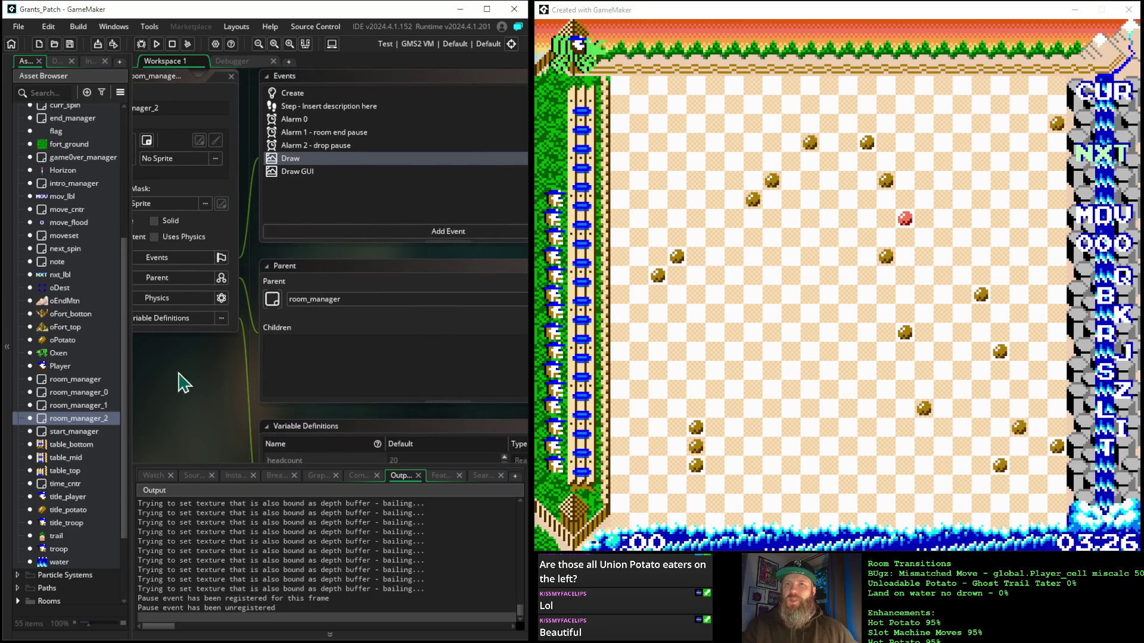
{"action": "double_click", "coordinate": [88, 425]}
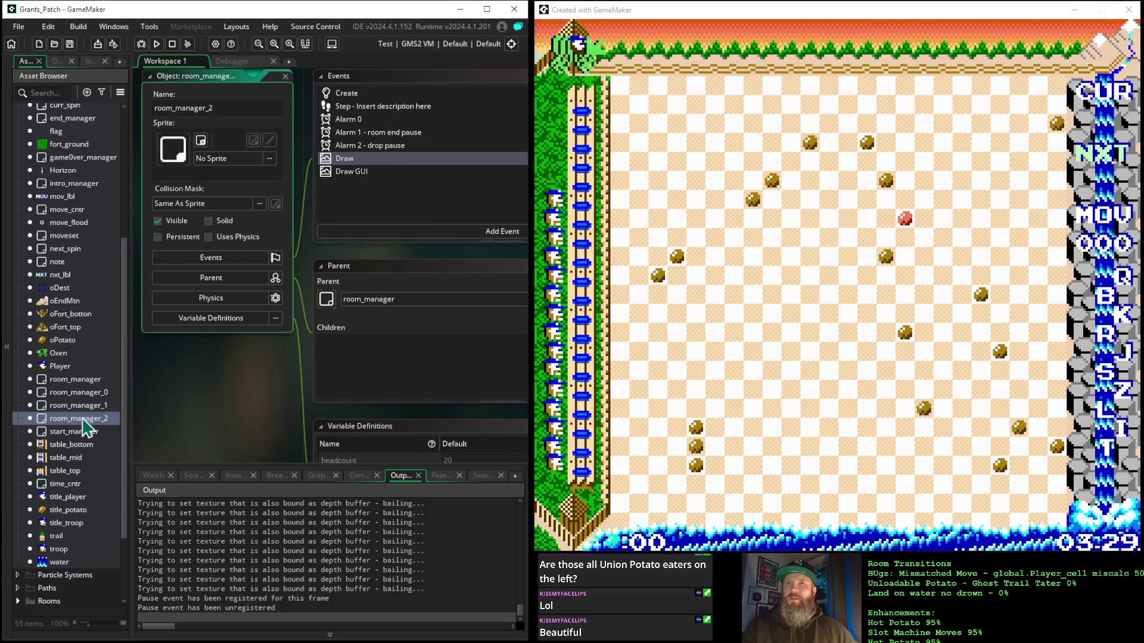
{"action": "left_click", "coordinate": [376, 146]}
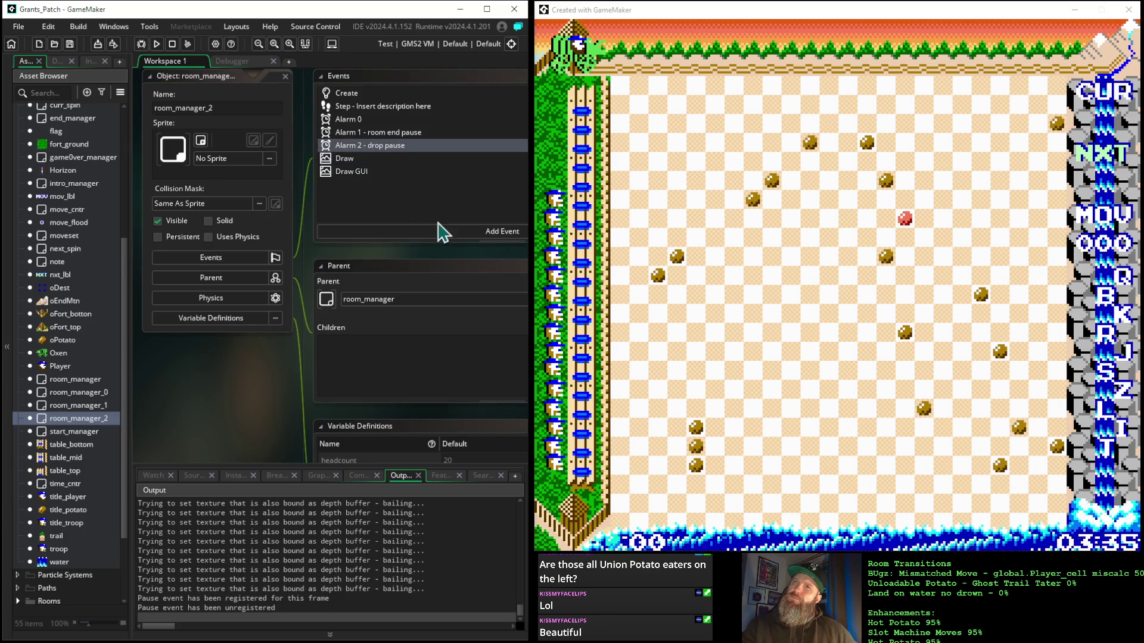
{"action": "mouse_move", "coordinate": [486, 263]}
{"action": "left_mouse_down"}
{"action": "mouse_move", "coordinate": [121, 245]}
{"action": "mouse_move", "coordinate": [401, 245]}
{"action": "mouse_move", "coordinate": [424, 350]}
{"action": "left_mouse_up"}
{"action": "left_click_drag", "start_coordinate": [201, 359], "coordinate": [355, 385]}
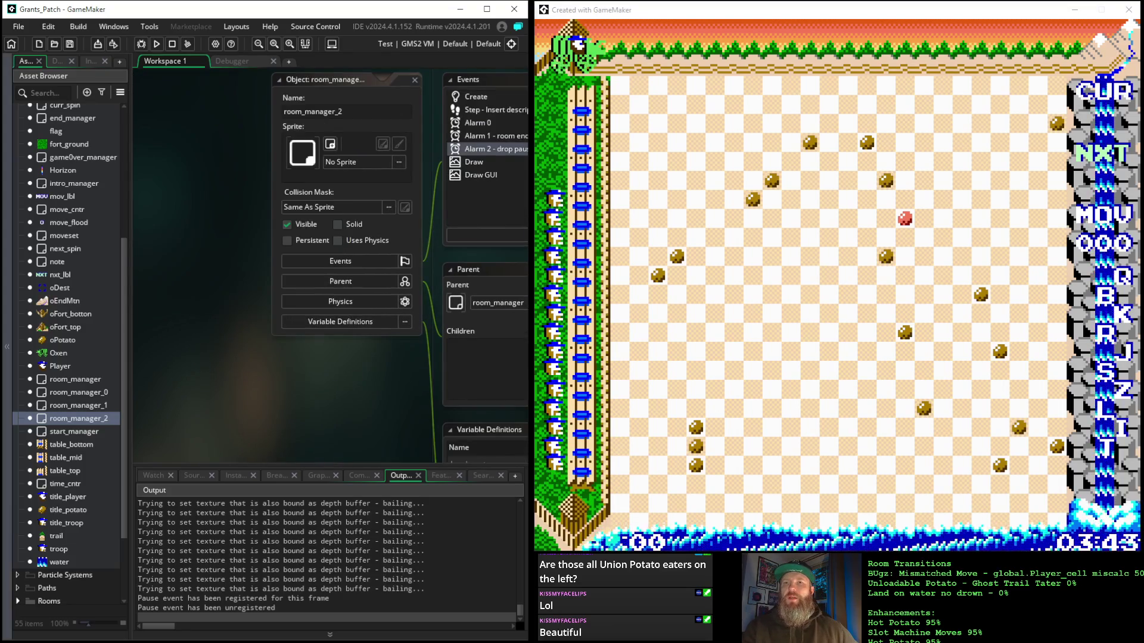
Step: Open intro_manager and add an Alarm 2 event to it
{"action": "double_click", "coordinate": [83, 183]}
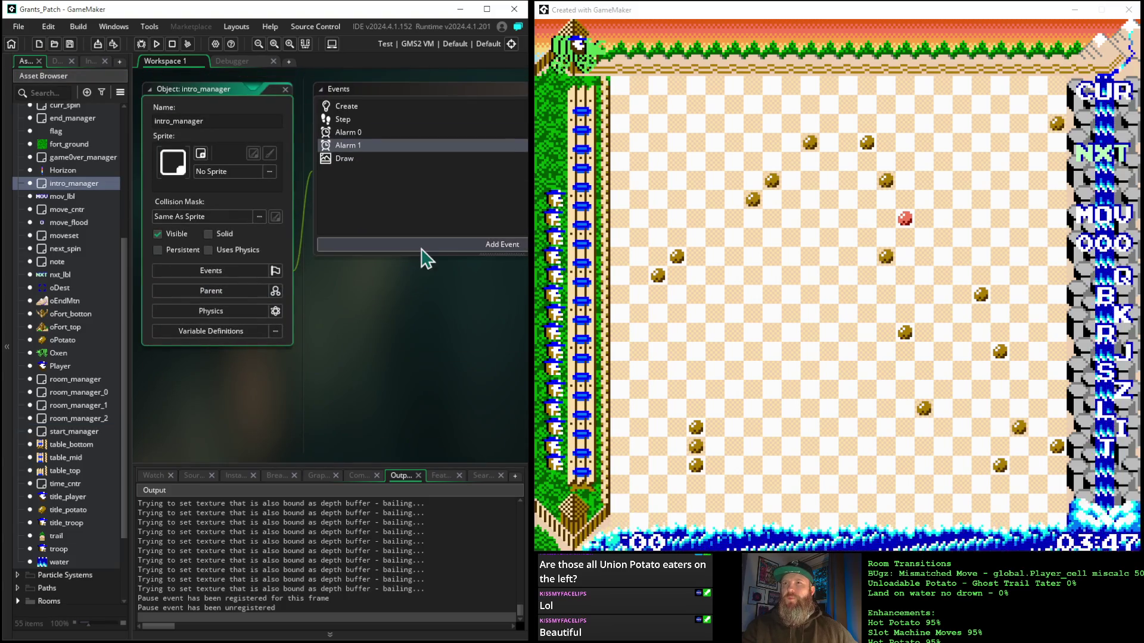
{"action": "left_click", "coordinate": [421, 249]}
{"action": "mouse_move", "coordinate": [443, 316]}
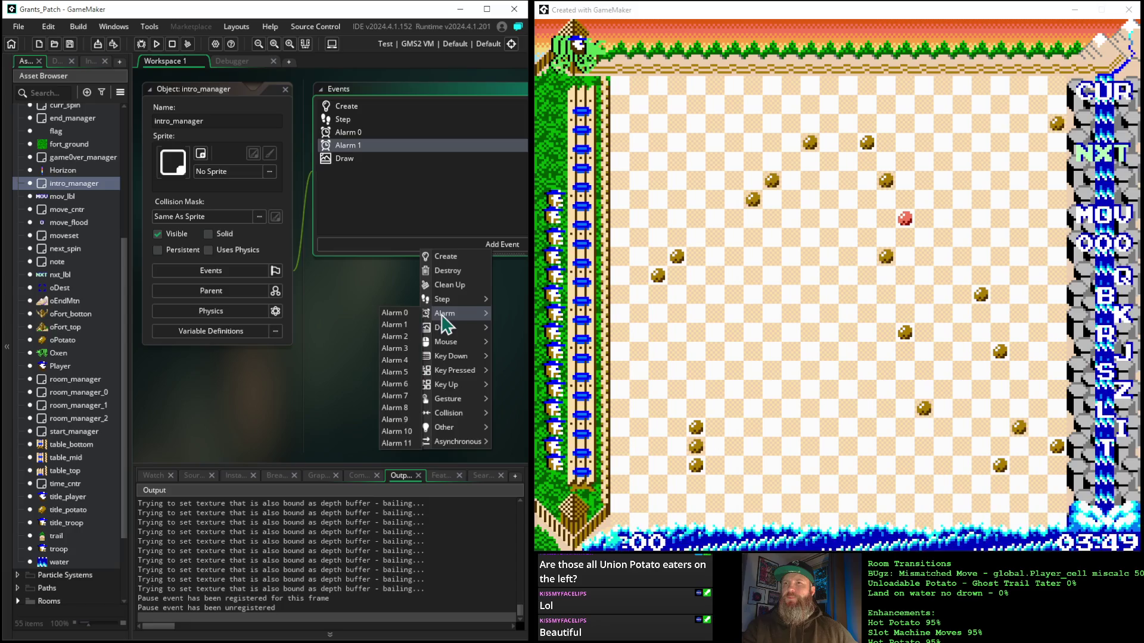
{"action": "left_click", "coordinate": [403, 339]}
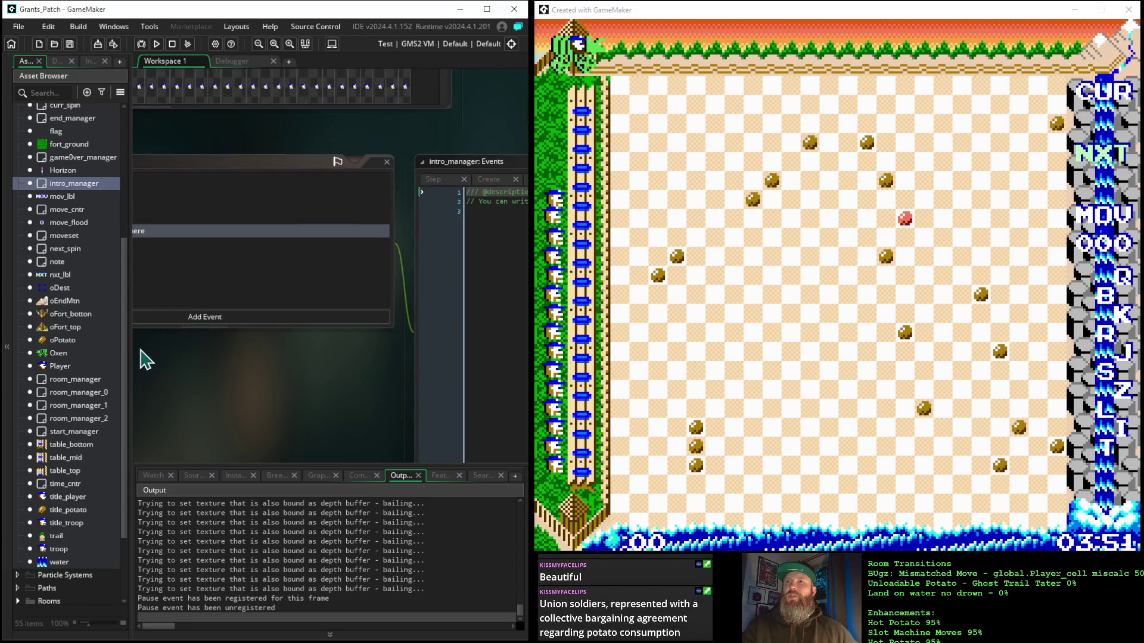
{"action": "left_click", "coordinate": [437, 181]}
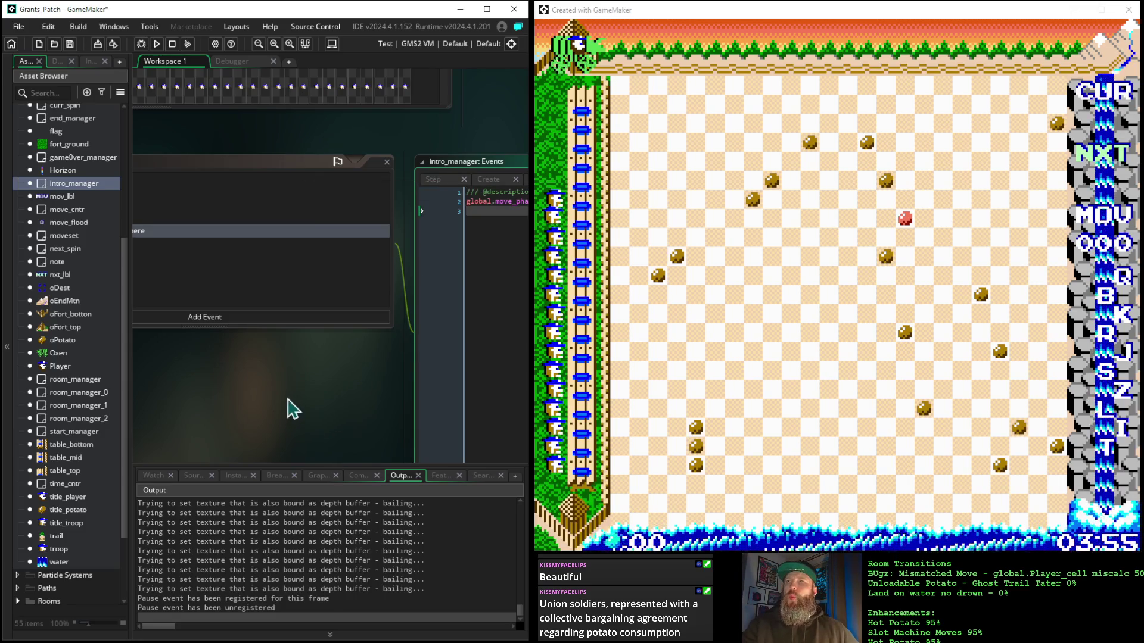
Step: Review intro_manager's Draw event code, then open its Alarm 1 event code
{"action": "left_click_drag", "start_coordinate": [184, 400], "coordinate": [413, 367]}
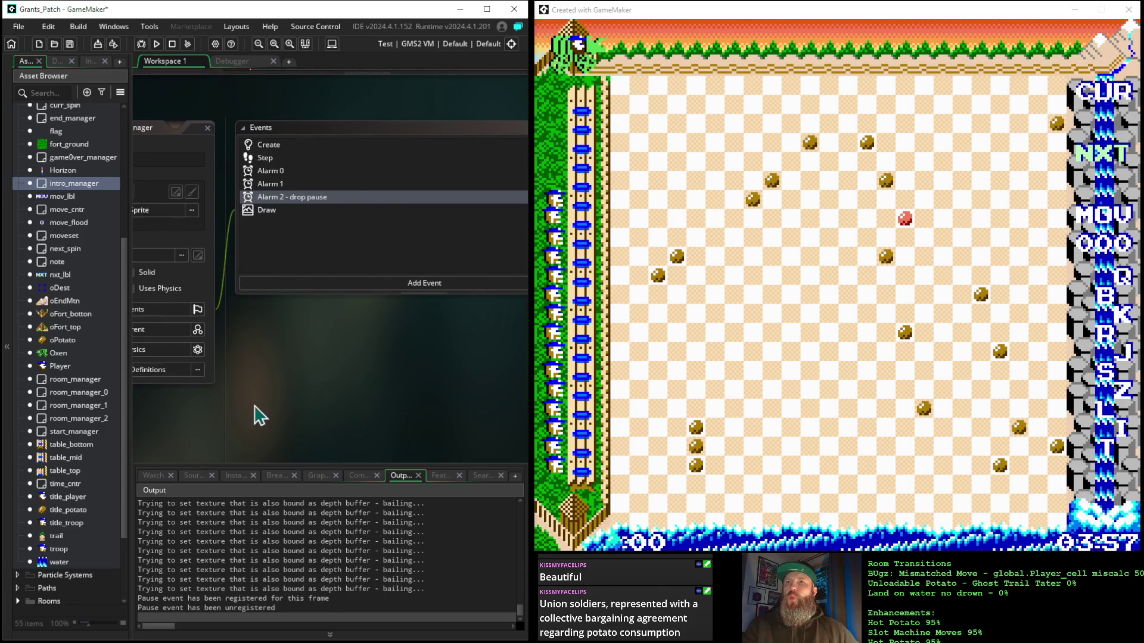
{"action": "left_click_drag", "start_coordinate": [271, 387], "coordinate": [346, 382]}
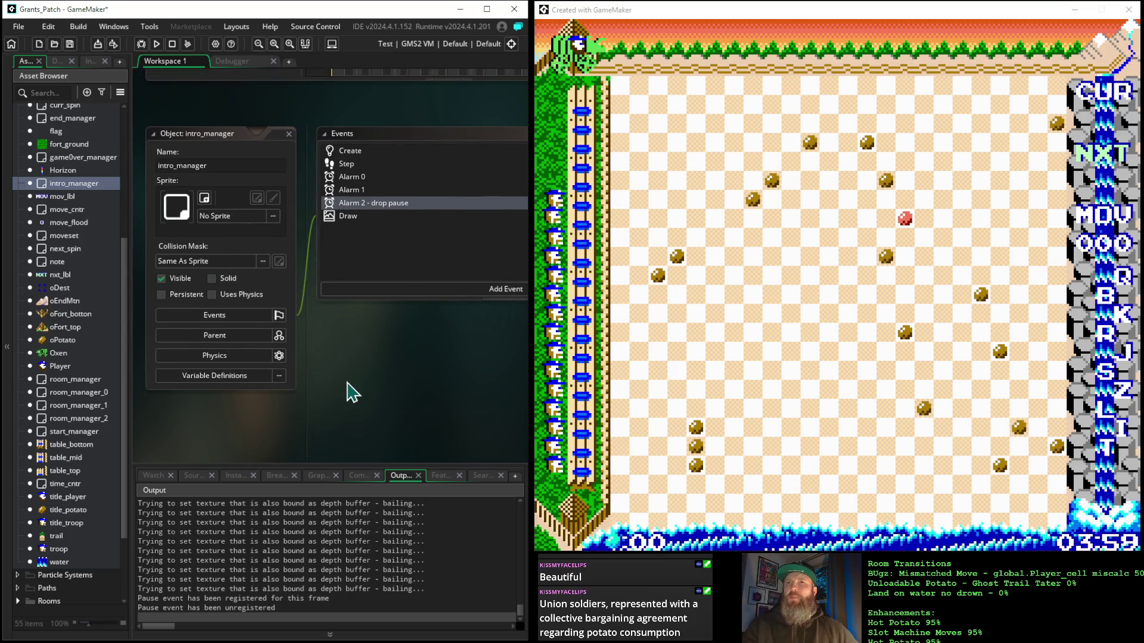
{"action": "left_click", "coordinate": [344, 217]}
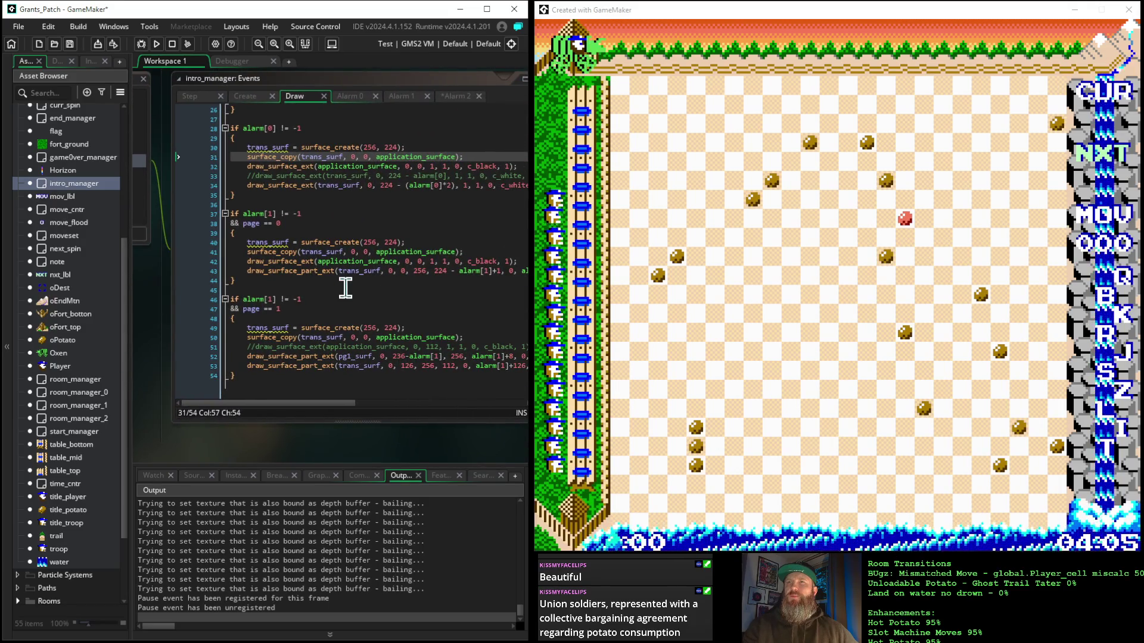
{"action": "left_click_drag", "start_coordinate": [152, 324], "coordinate": [374, 356]}
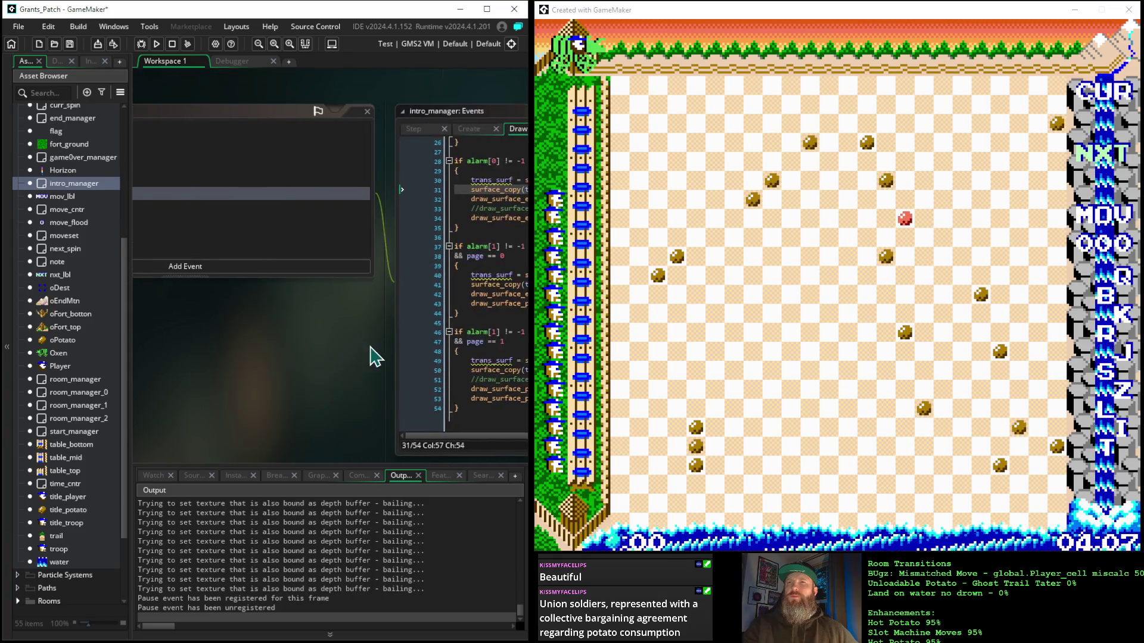
{"action": "left_click_drag", "start_coordinate": [221, 338], "coordinate": [417, 331]}
{"action": "mouse_move", "coordinate": [212, 393]}
{"action": "left_mouse_down"}
{"action": "mouse_move", "coordinate": [373, 376]}
{"action": "mouse_move", "coordinate": [276, 394]}
{"action": "mouse_move", "coordinate": [290, 392]}
{"action": "left_mouse_up"}
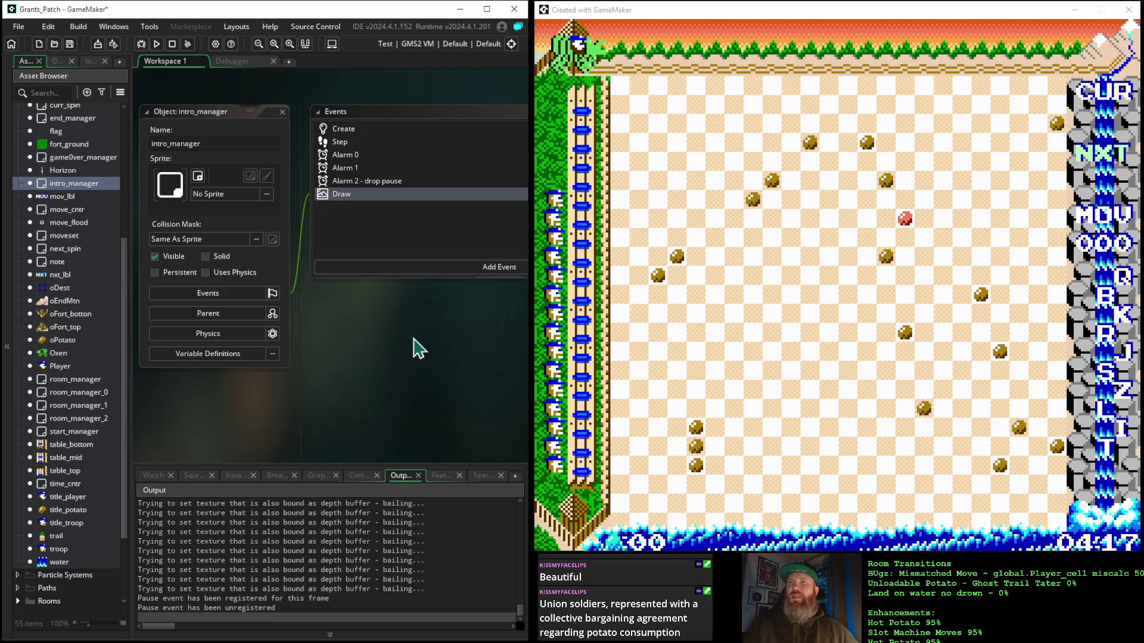
{"action": "double_click", "coordinate": [350, 170]}
{"action": "mouse_move", "coordinate": [454, 332]}
{"action": "left_mouse_down"}
{"action": "mouse_move", "coordinate": [88, 338]}
{"action": "mouse_move", "coordinate": [319, 391]}
{"action": "left_mouse_up"}
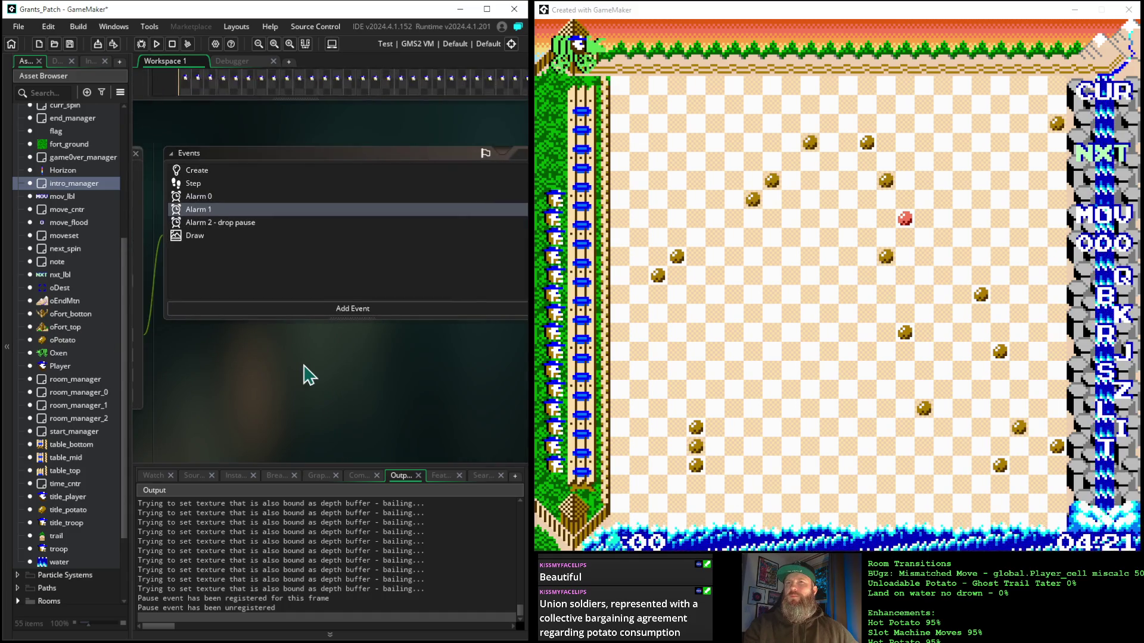
{"action": "left_click", "coordinate": [251, 223]}
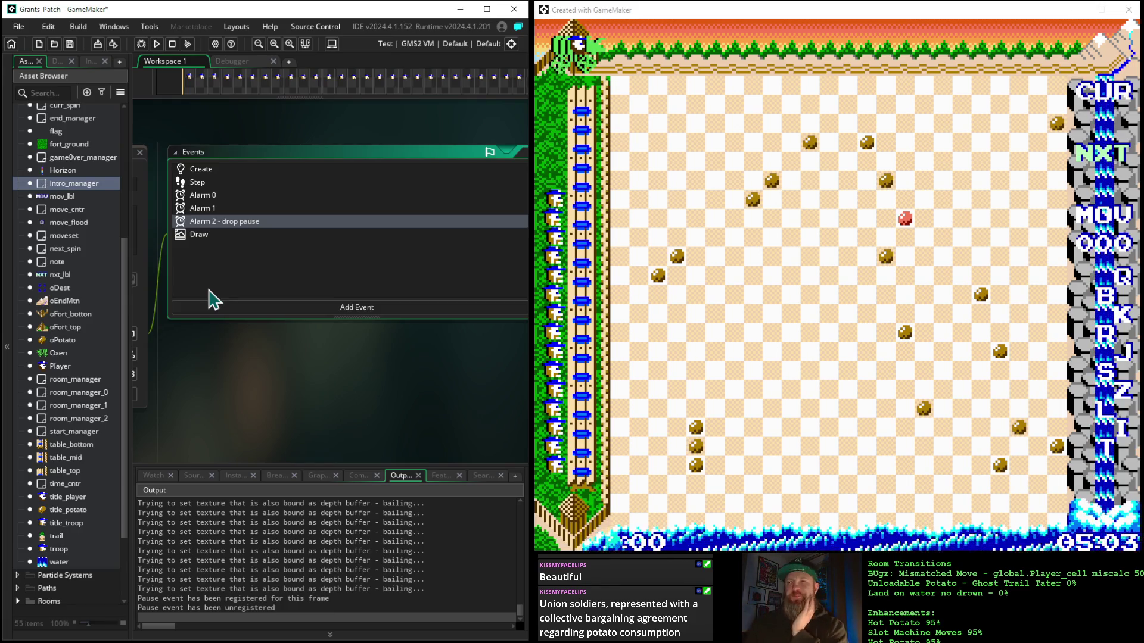
Step: Delete intro_manager's Alarm 2 event and confirm the deletion
{"action": "right_click", "coordinate": [216, 225]}
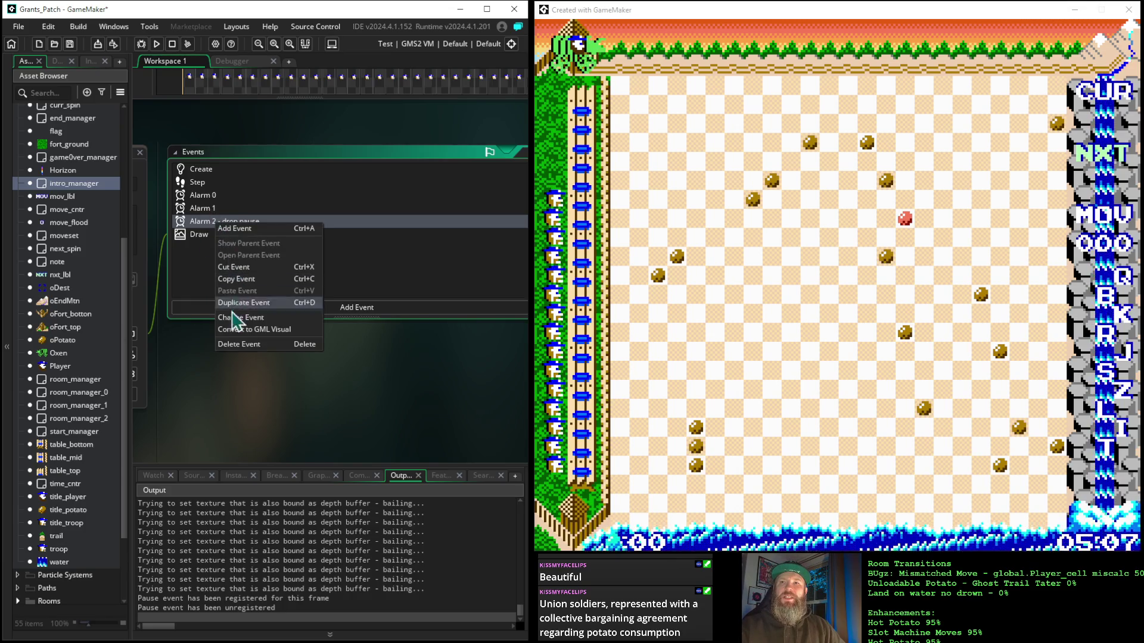
{"action": "left_click", "coordinate": [236, 344]}
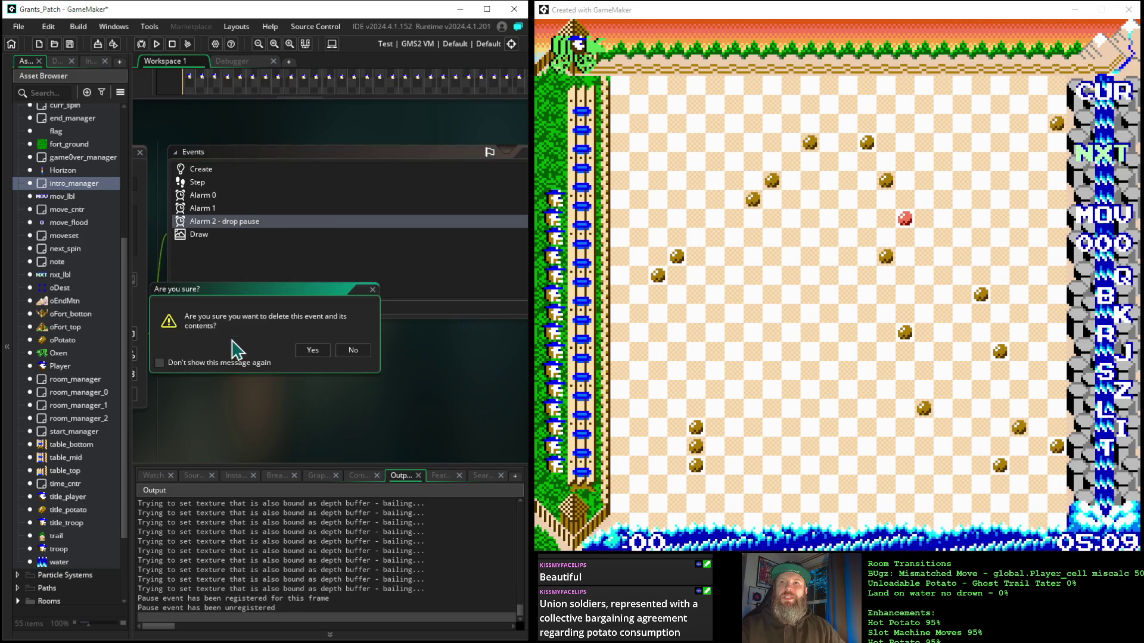
{"action": "left_click", "coordinate": [301, 351]}
{"action": "left_click", "coordinate": [215, 208]}
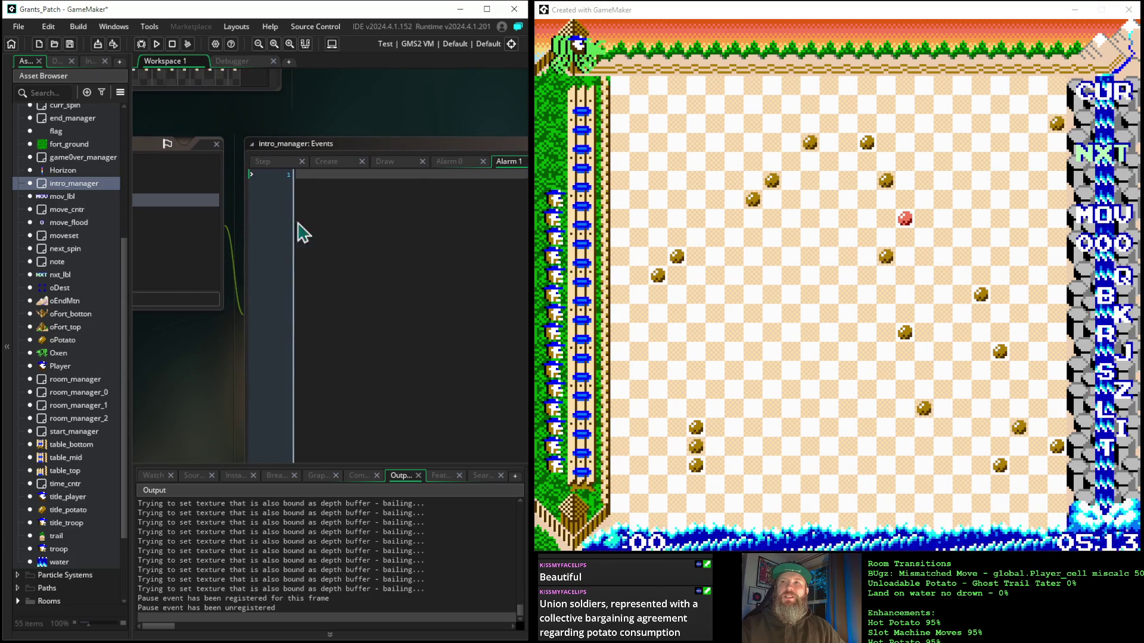
Step: Paste the drop pause code into the empty Alarm 1 event, then select the Create event
{"action": "left_click", "coordinate": [306, 203]}
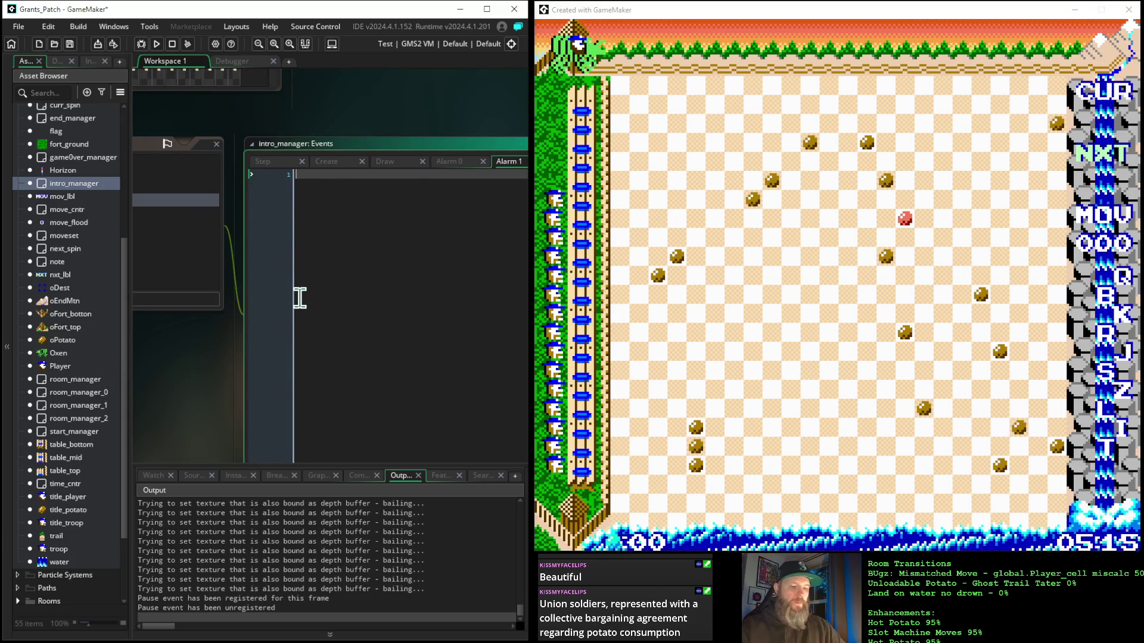
{"action": "type", "text": "/// @description drop pause global.move_phase = false;"}
{"action": "left_click_drag", "start_coordinate": [177, 387], "coordinate": [472, 401]}
{"action": "left_click", "coordinate": [210, 175]}
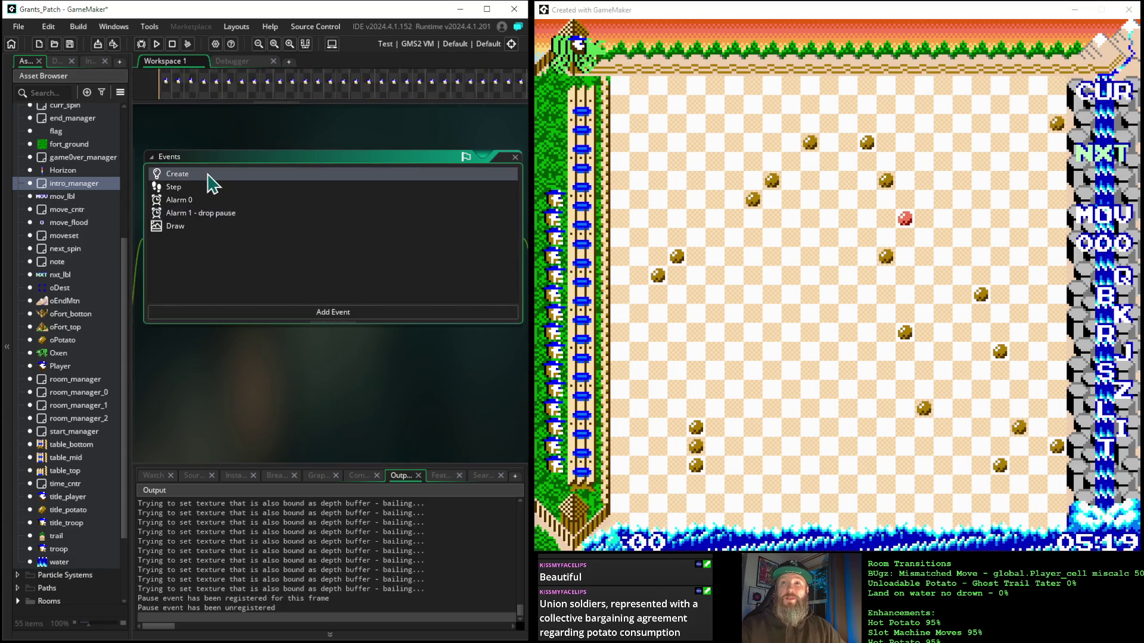
{"action": "left_click_drag", "start_coordinate": [438, 361], "coordinate": [192, 358]}
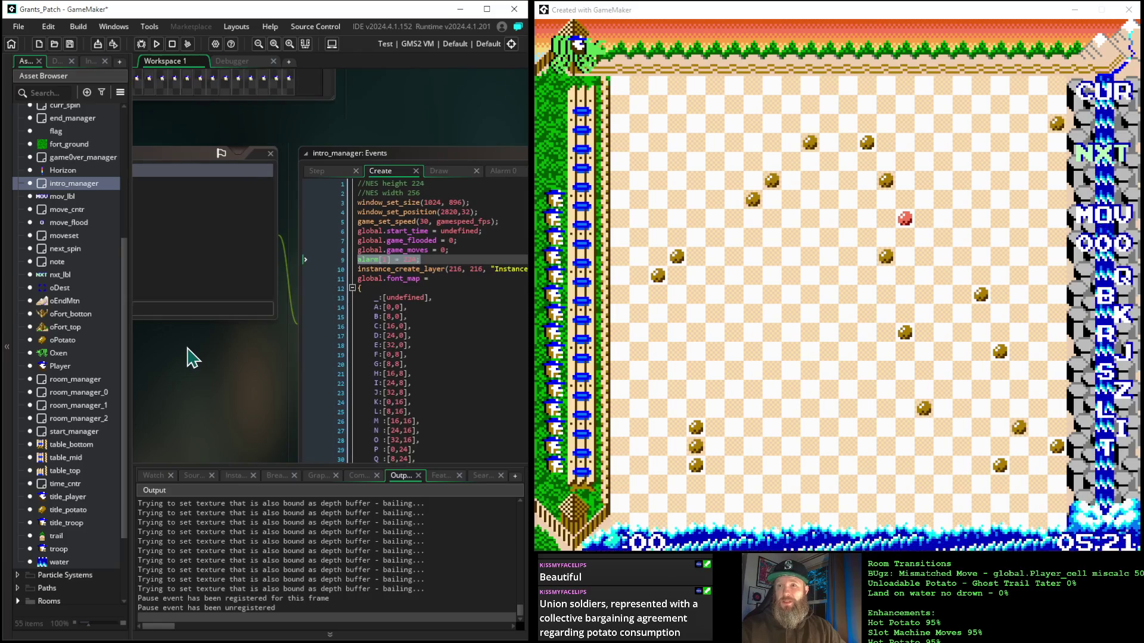
{"action": "scroll", "coordinate": [470, 329], "scroll_direction": "up", "scroll_amount": 3}
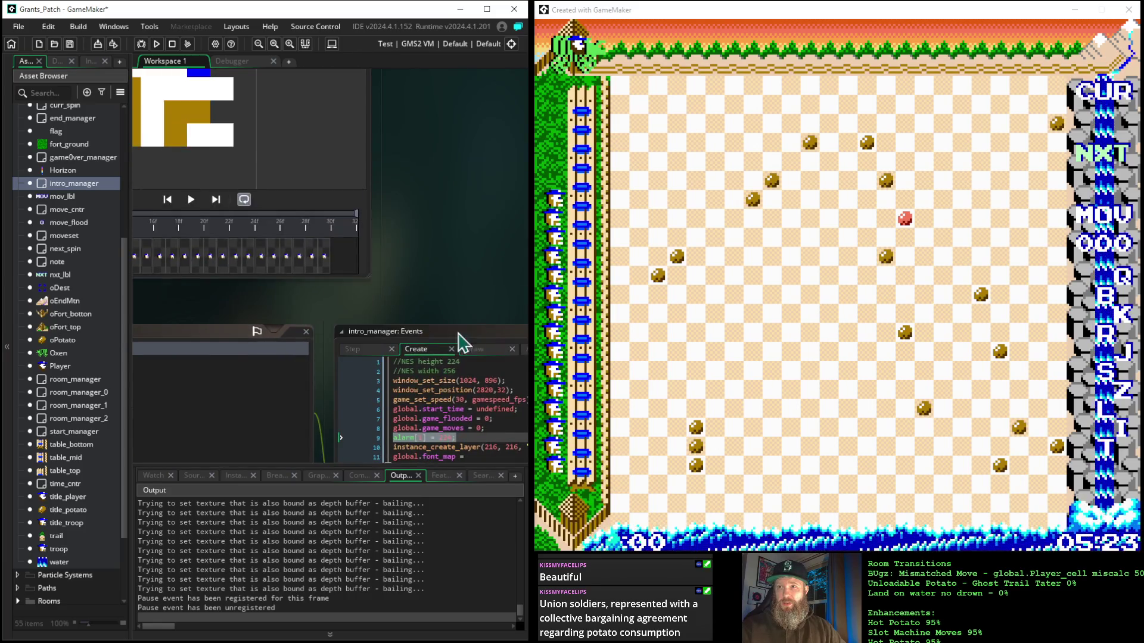
{"action": "scroll", "coordinate": [222, 391], "scroll_direction": "down", "scroll_amount": 5}
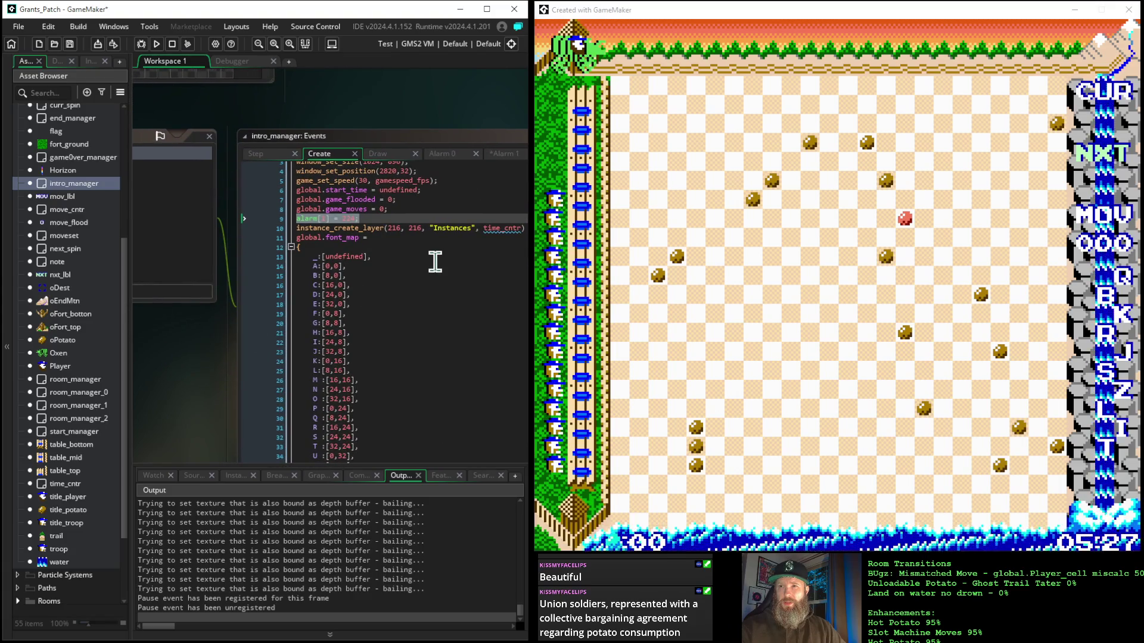
{"action": "scroll", "coordinate": [394, 276], "scroll_direction": "up", "scroll_amount": 1}
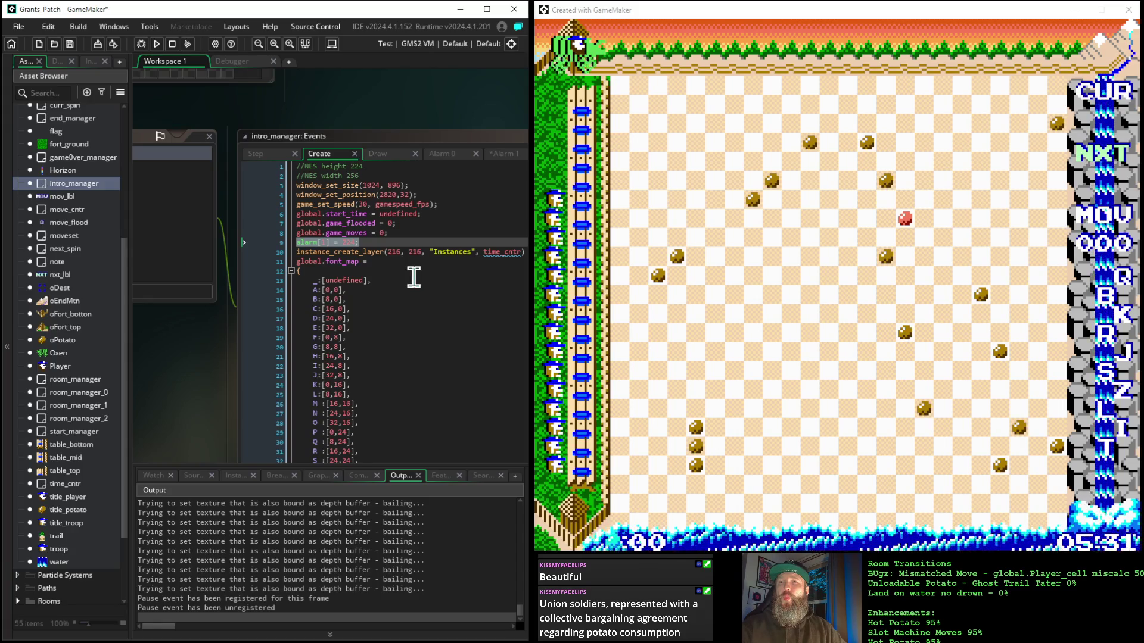
{"action": "scroll", "coordinate": [415, 284], "scroll_direction": "down", "scroll_amount": 20}
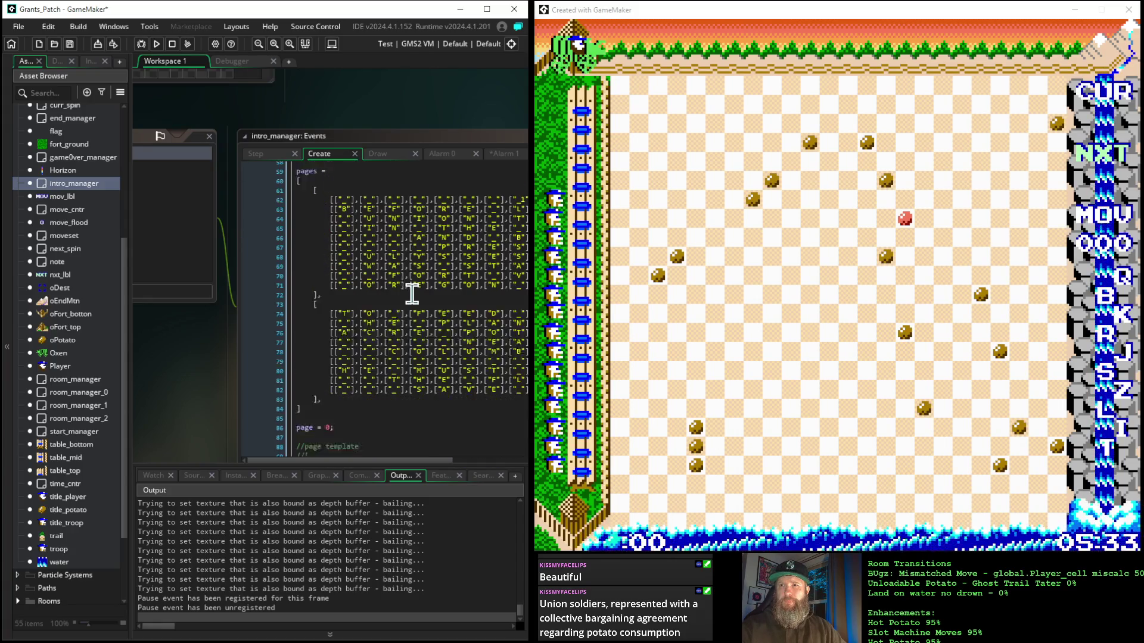
{"action": "scroll", "coordinate": [412, 294], "scroll_direction": "up", "scroll_amount": 20}
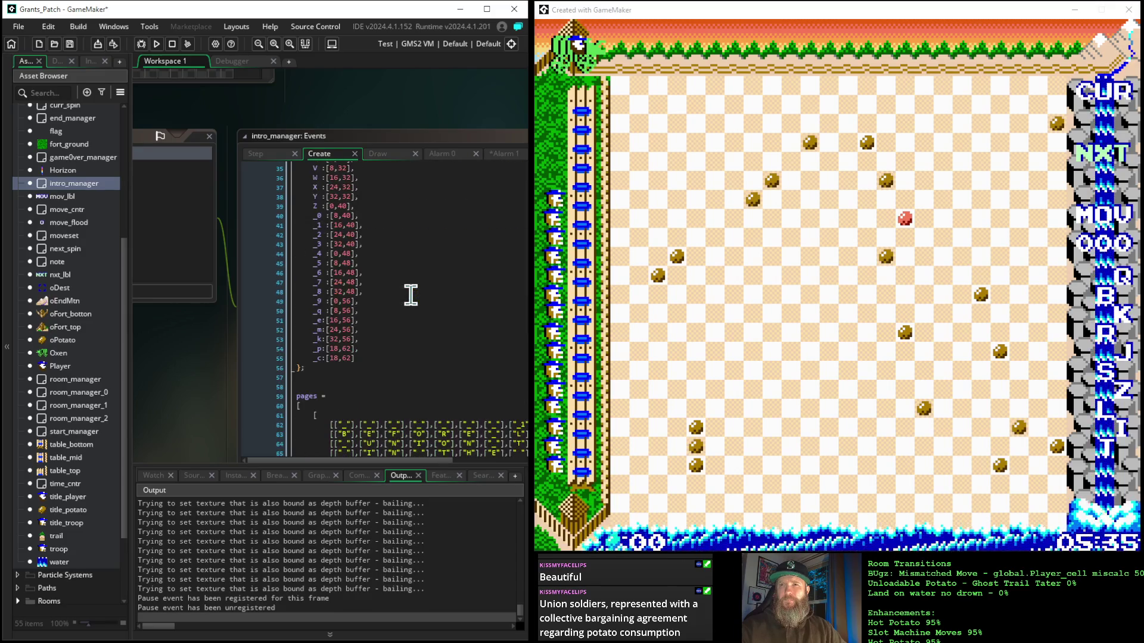
{"action": "scroll", "coordinate": [411, 294], "scroll_direction": "up", "scroll_amount": 4}
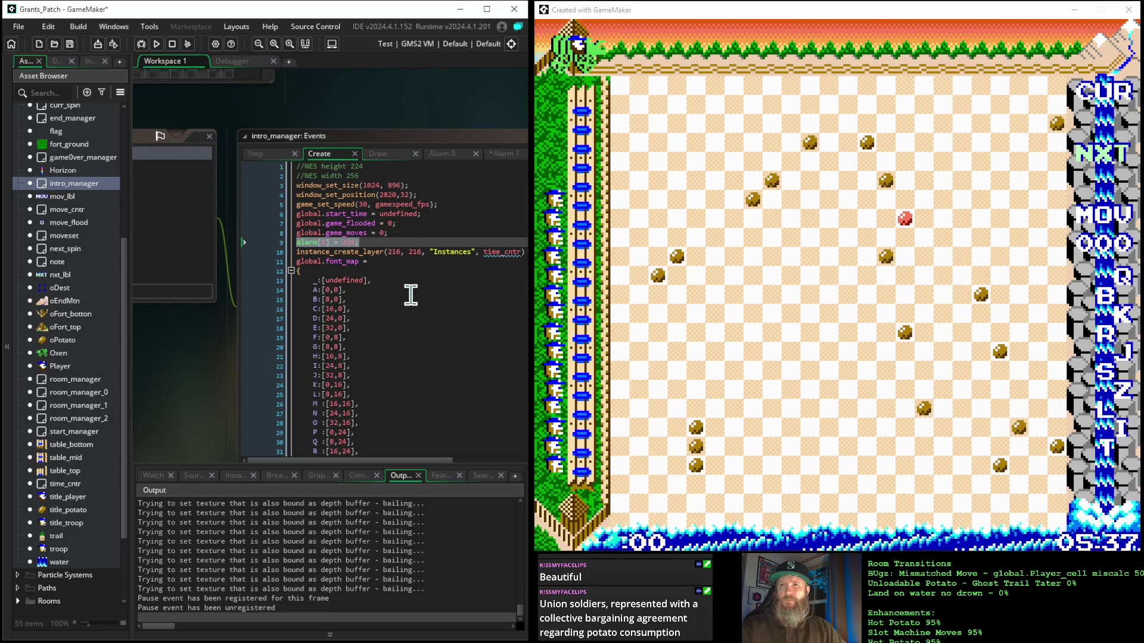
{"action": "left_click_drag", "start_coordinate": [220, 387], "coordinate": [523, 326]}
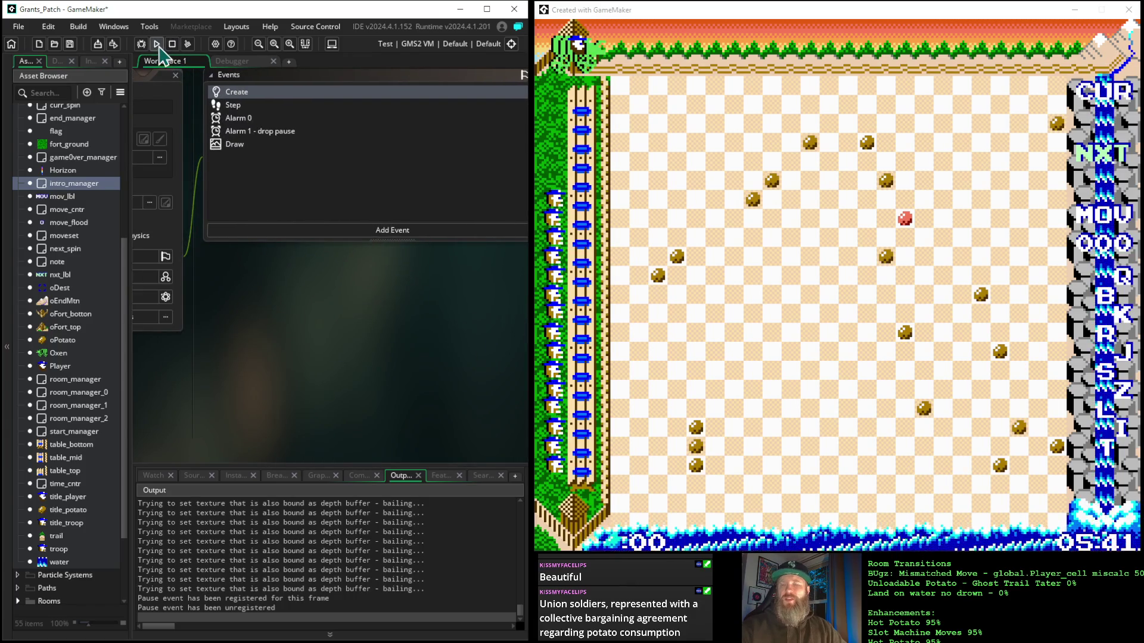
Step: Rebuild and launch the game, then select intro_manager's Alarm 1 event
{"action": "left_click", "coordinate": [157, 43]}
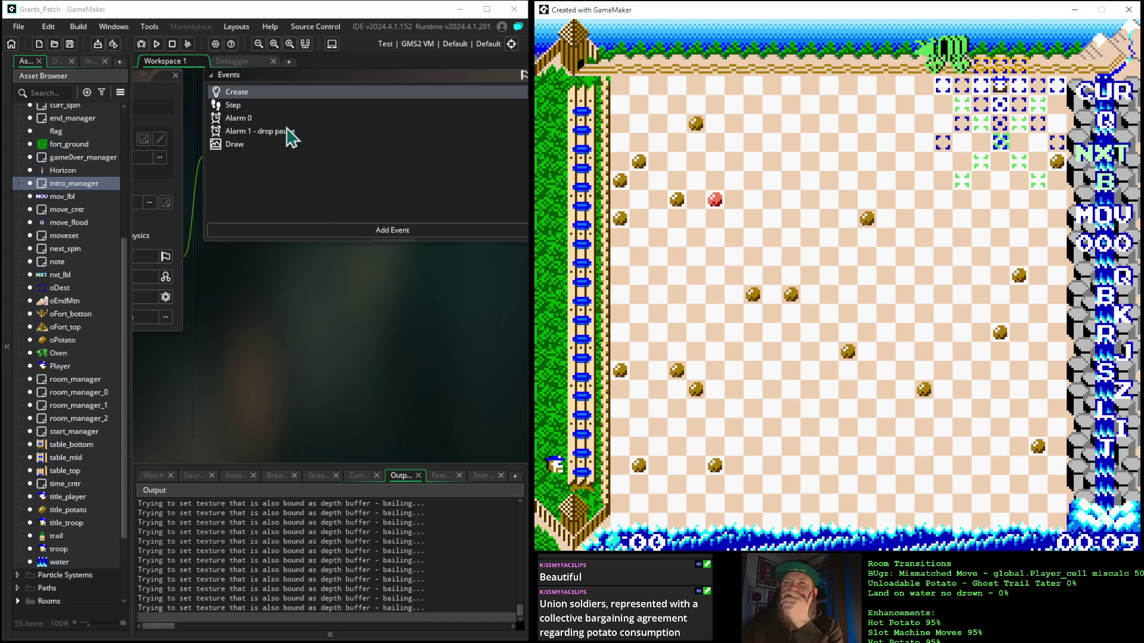
{"action": "left_click", "coordinate": [275, 133]}
Step: Check intro_manager's Alarm 1 code, then open its Step event code
{"action": "double_click", "coordinate": [277, 132]}
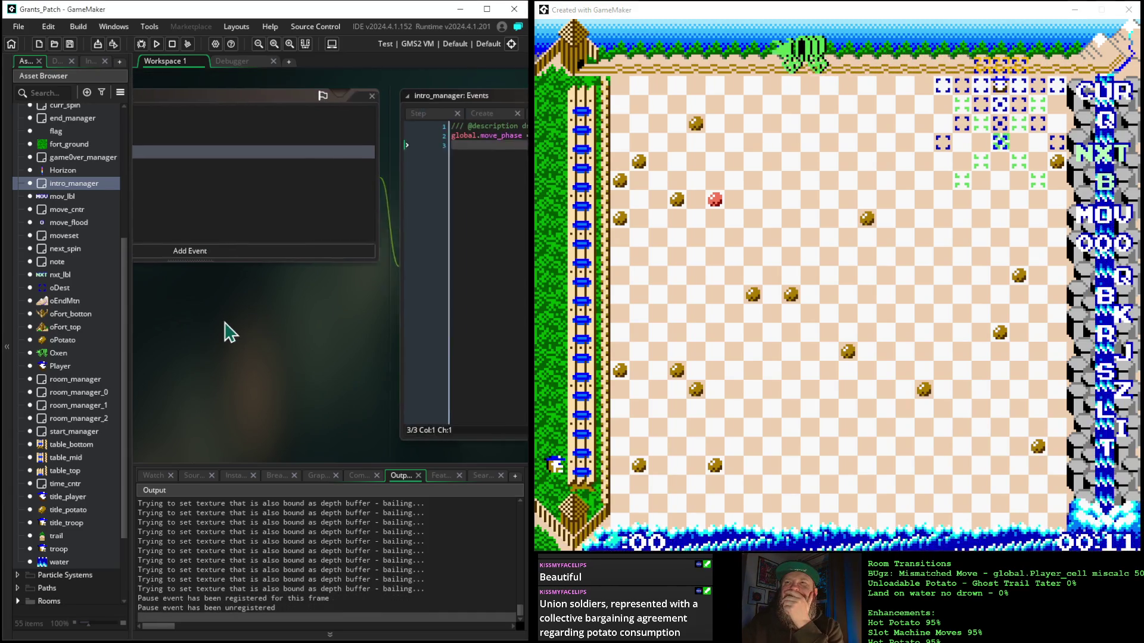
{"action": "key", "text": "Escape"}
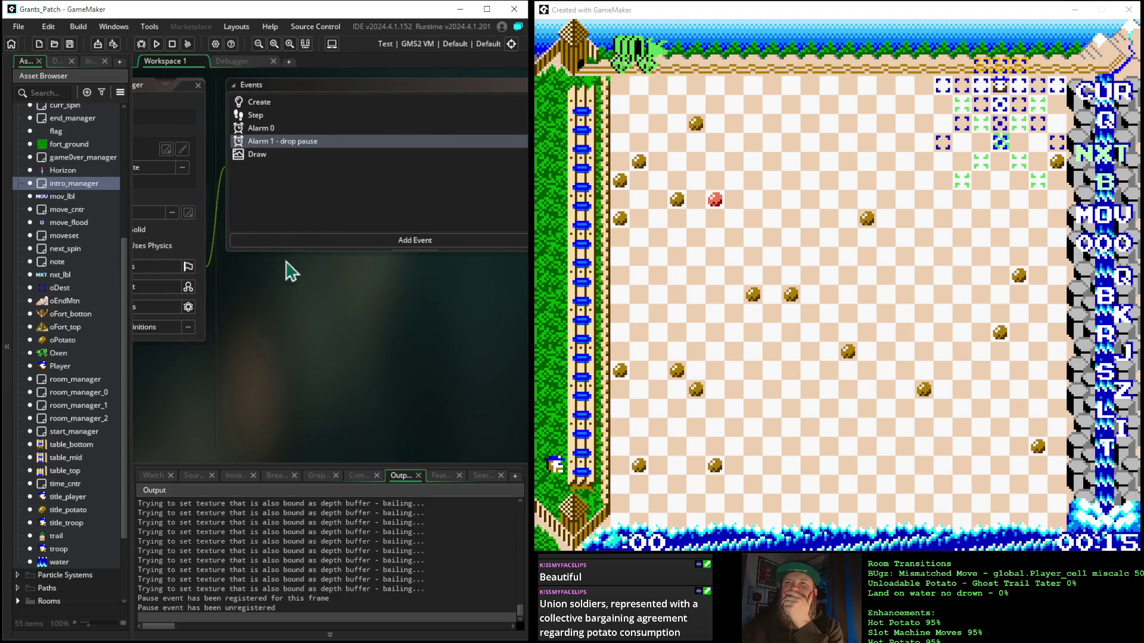
{"action": "left_click", "coordinate": [267, 118]}
{"action": "double_click", "coordinate": [267, 118]}
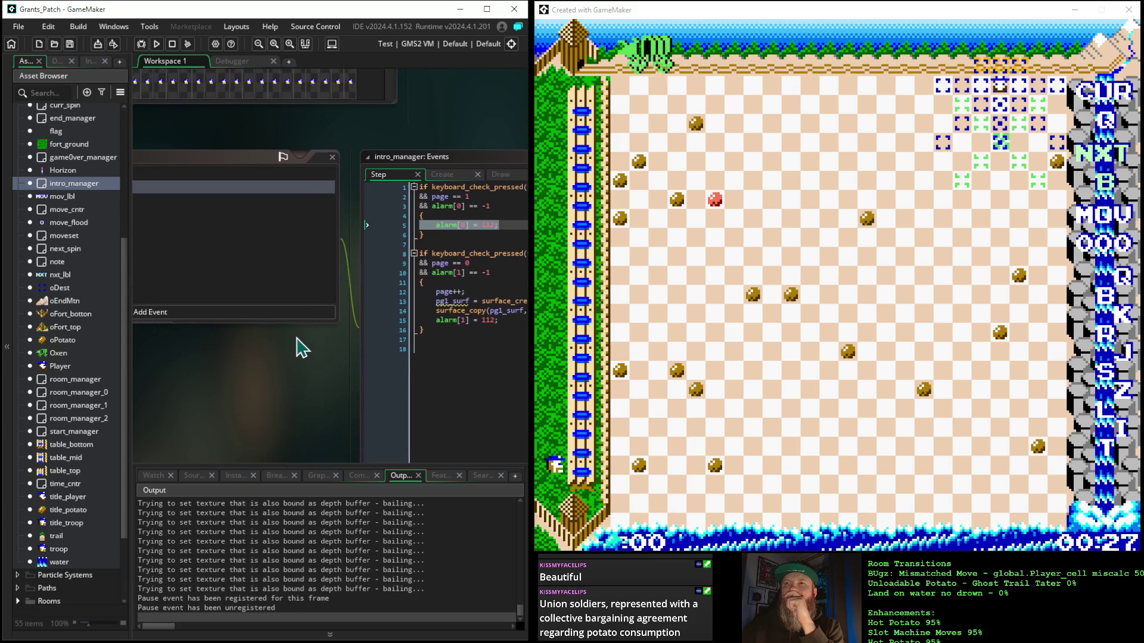
Step: View intro_manager's Alarm 0 code, then bring the Alarm 1 drop pause code into view
{"action": "left_click_drag", "start_coordinate": [373, 322], "coordinate": [459, 324]}
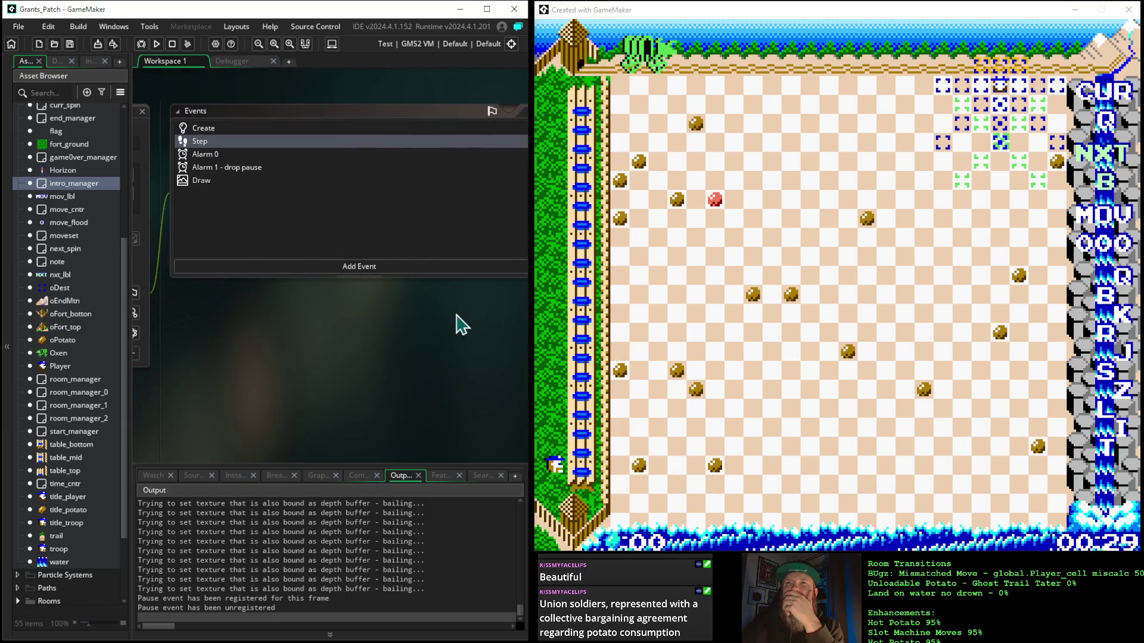
{"action": "left_click", "coordinate": [203, 156]}
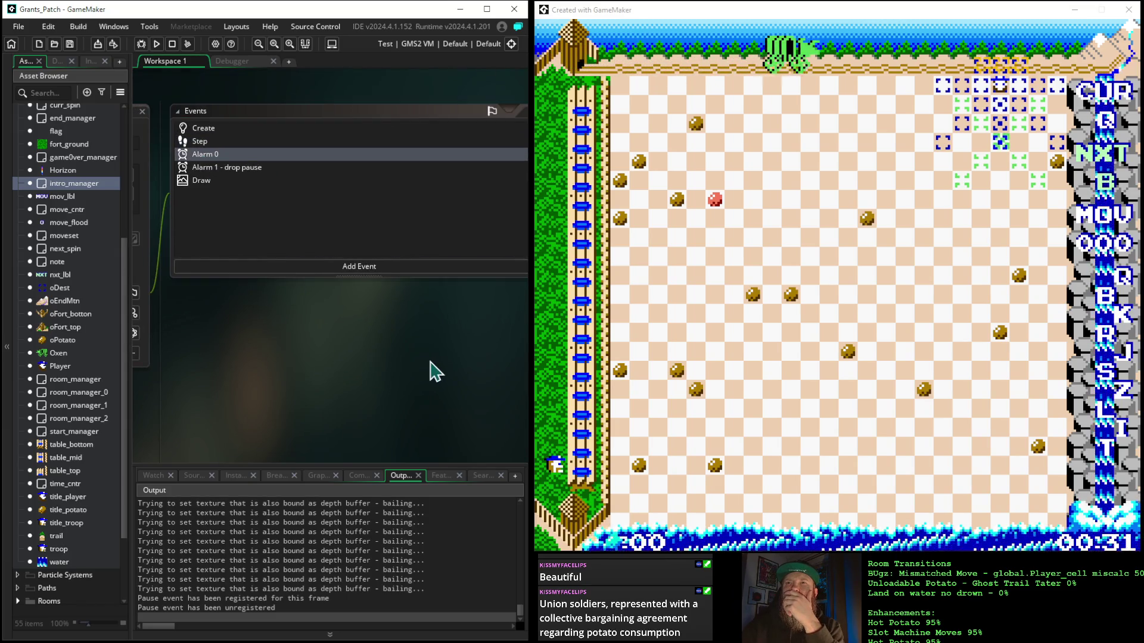
{"action": "mouse_move", "coordinate": [138, 353]}
{"action": "left_mouse_down"}
{"action": "mouse_move", "coordinate": [319, 383]}
{"action": "mouse_move", "coordinate": [378, 374]}
{"action": "left_mouse_up"}
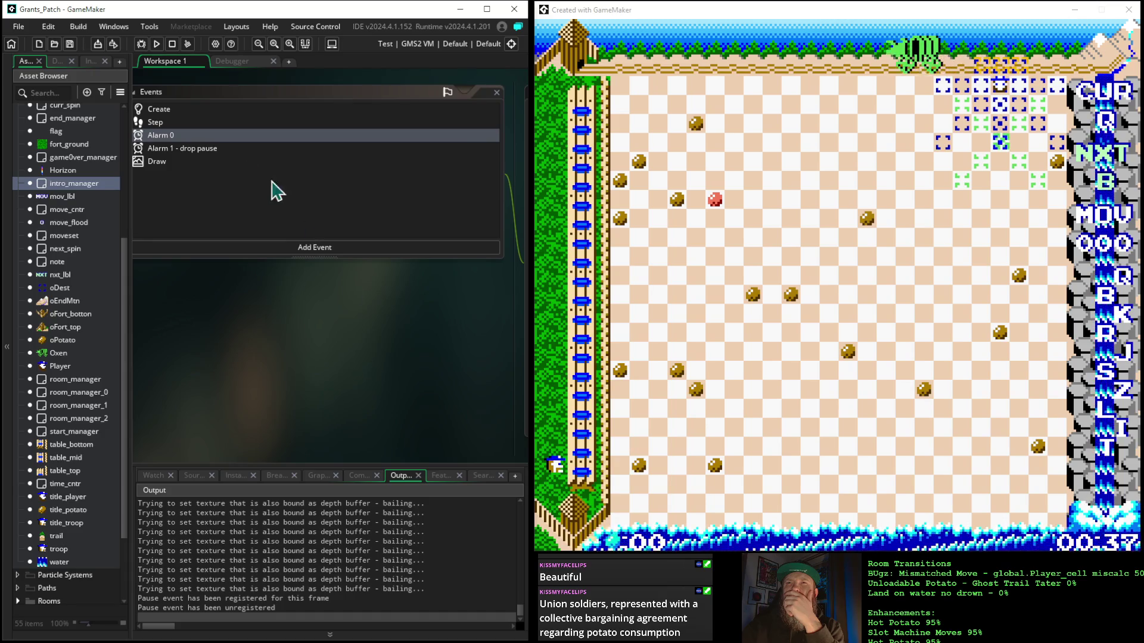
{"action": "left_click", "coordinate": [203, 149]}
{"action": "mouse_move", "coordinate": [411, 350]}
{"action": "left_mouse_down"}
{"action": "mouse_move", "coordinate": [288, 340]}
{"action": "mouse_move", "coordinate": [184, 352]}
{"action": "mouse_move", "coordinate": [417, 348]}
{"action": "mouse_move", "coordinate": [459, 363]}
{"action": "mouse_move", "coordinate": [426, 342]}
{"action": "left_mouse_up"}
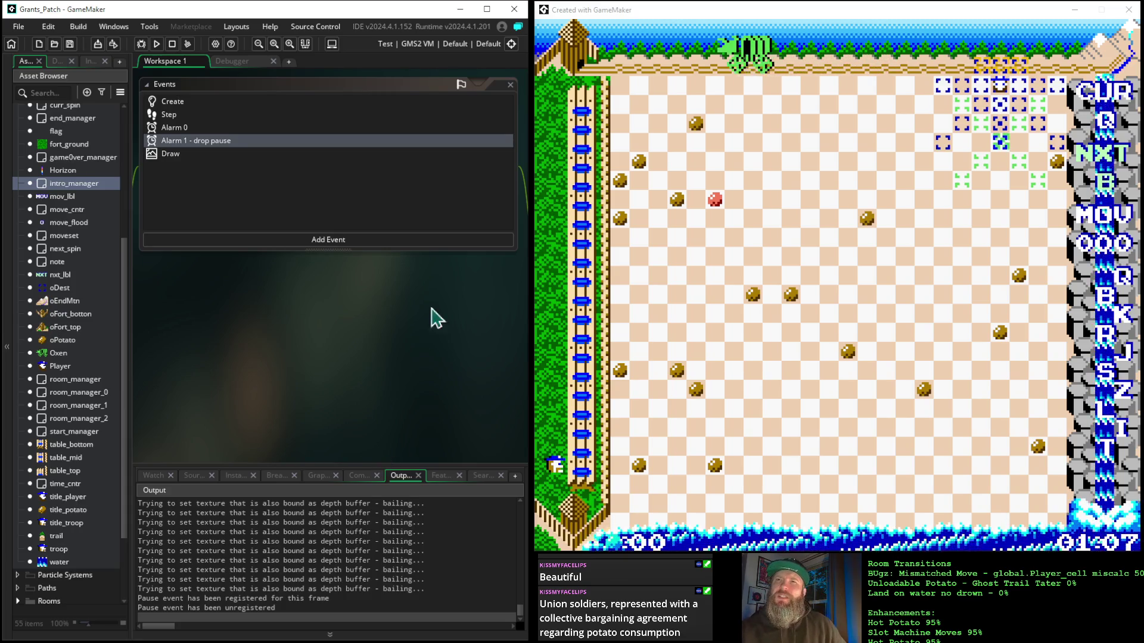
Step: Delete both global.move_phase lines from intro_manager's Alarm 1 code and close it
{"action": "double_click", "coordinate": [205, 150]}
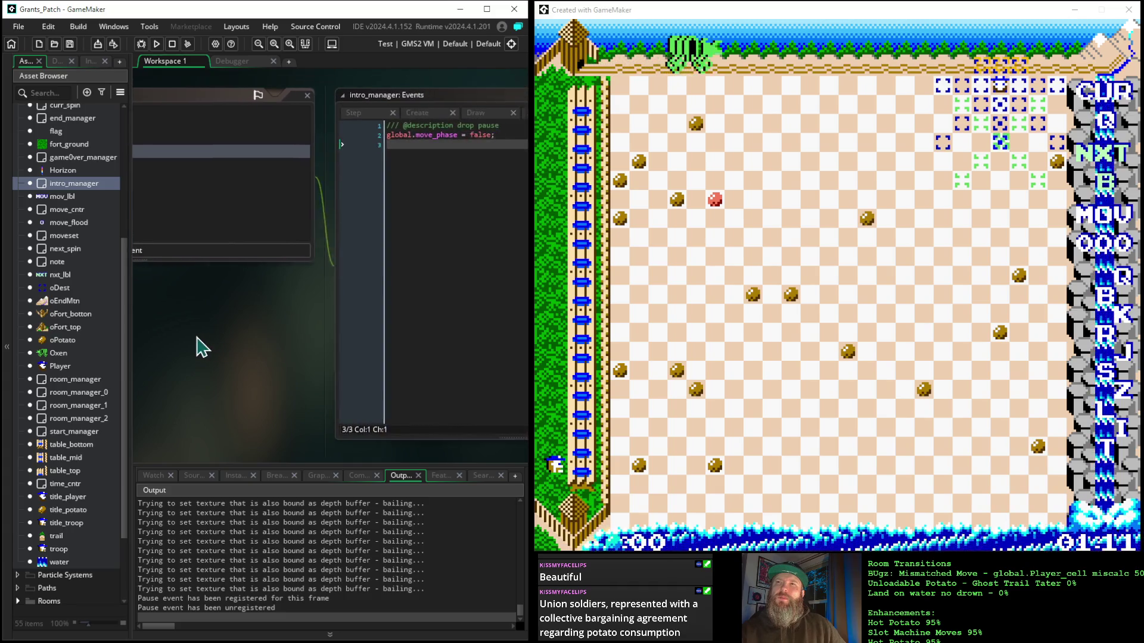
{"action": "left_click_drag", "start_coordinate": [492, 140], "coordinate": [248, 65]}
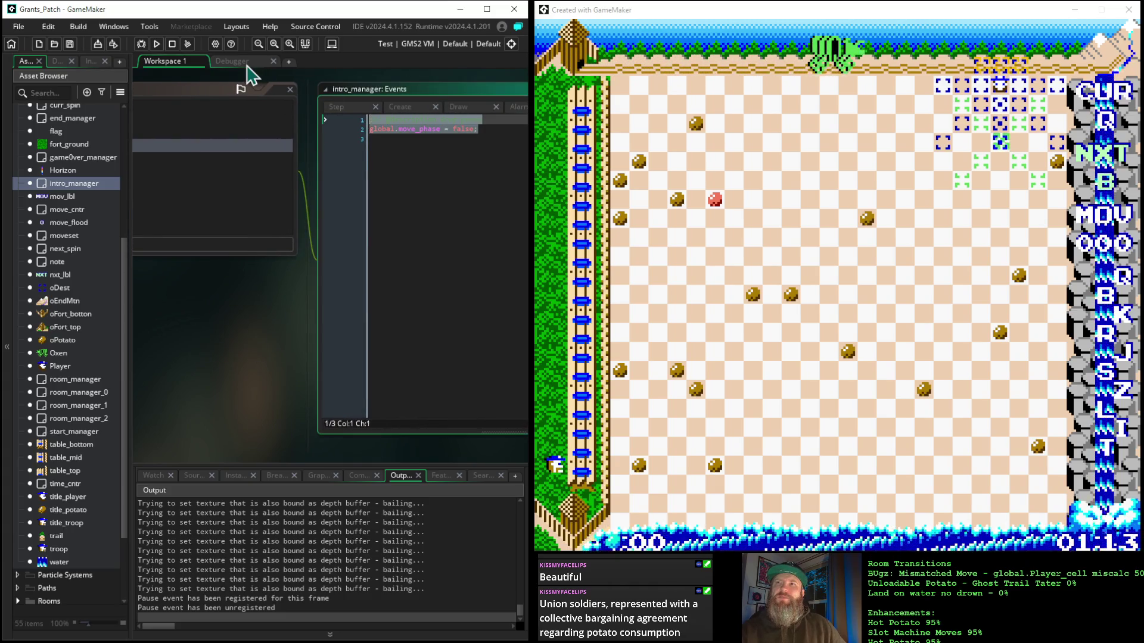
{"action": "key", "text": "Delete"}
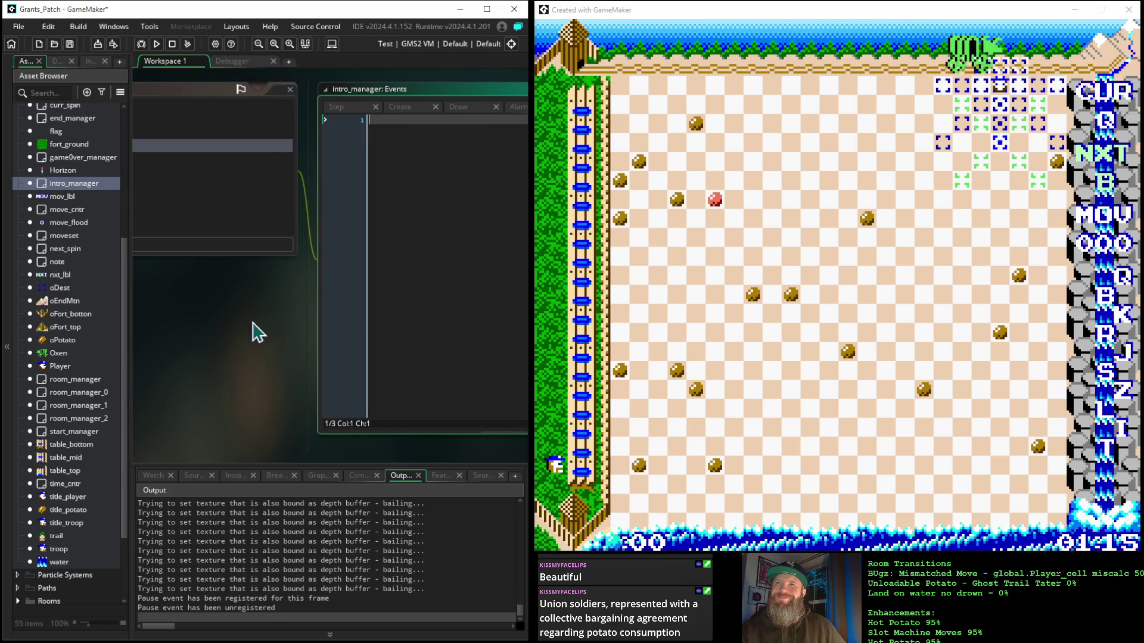
{"action": "key", "text": "ctrl+w"}
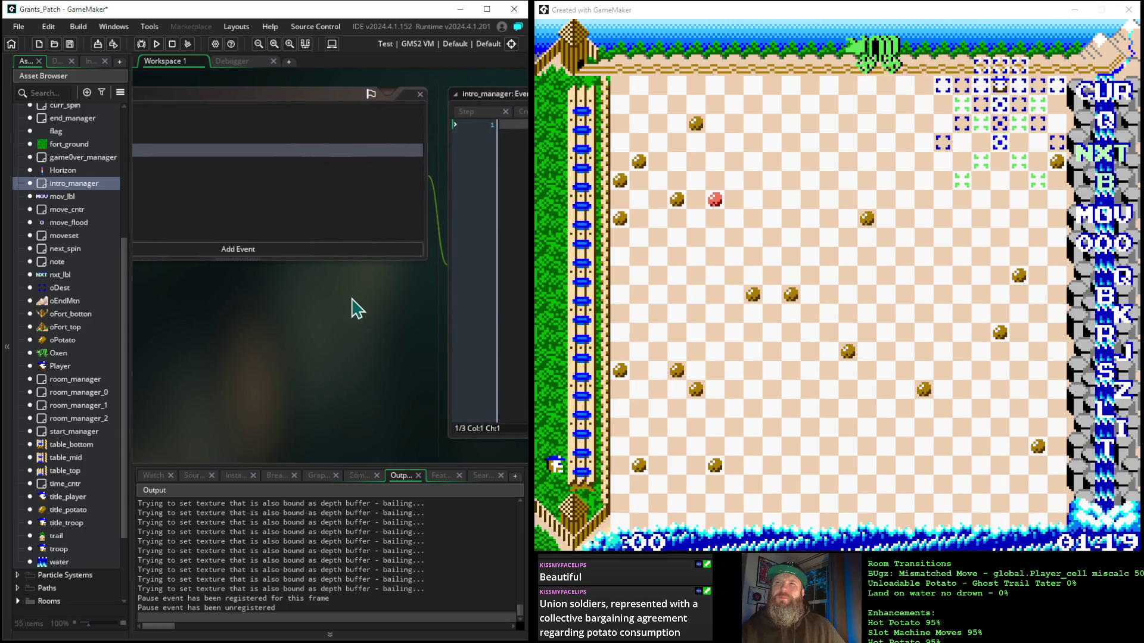
Step: Look over intro_manager's Draw and Alarm 0 code, then open the room_manager object
{"action": "left_click", "coordinate": [375, 93]}
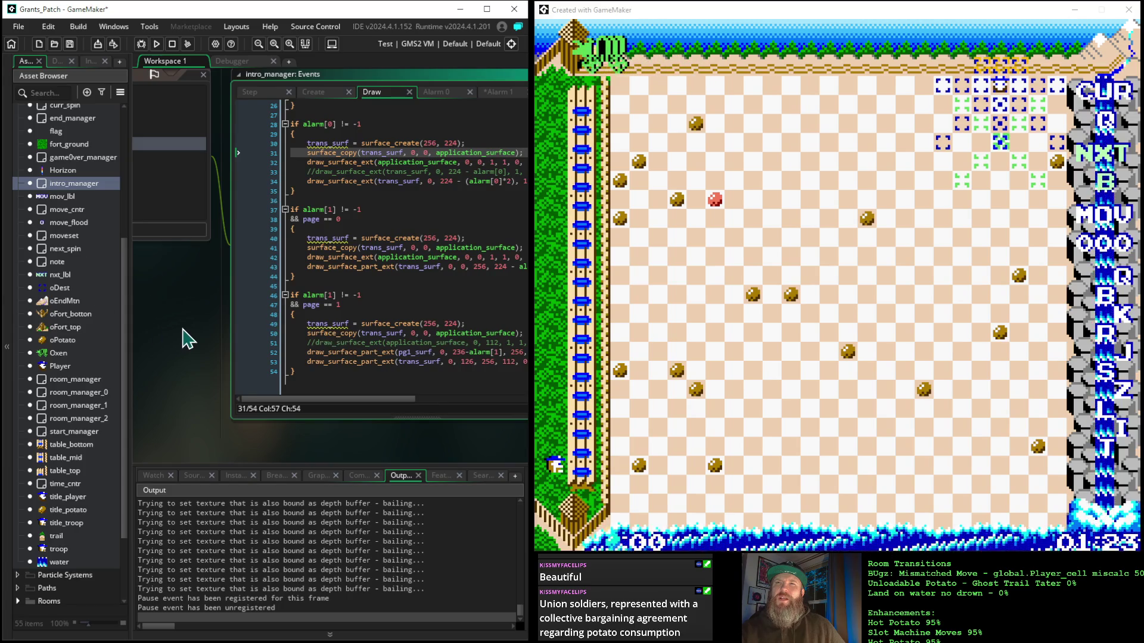
{"action": "left_click_drag", "start_coordinate": [258, 337], "coordinate": [234, 355]}
{"action": "mouse_move", "coordinate": [154, 346]}
{"action": "left_mouse_down"}
{"action": "mouse_move", "coordinate": [234, 370]}
{"action": "mouse_move", "coordinate": [319, 367]}
{"action": "mouse_move", "coordinate": [281, 352]}
{"action": "mouse_move", "coordinate": [375, 363]}
{"action": "left_mouse_up"}
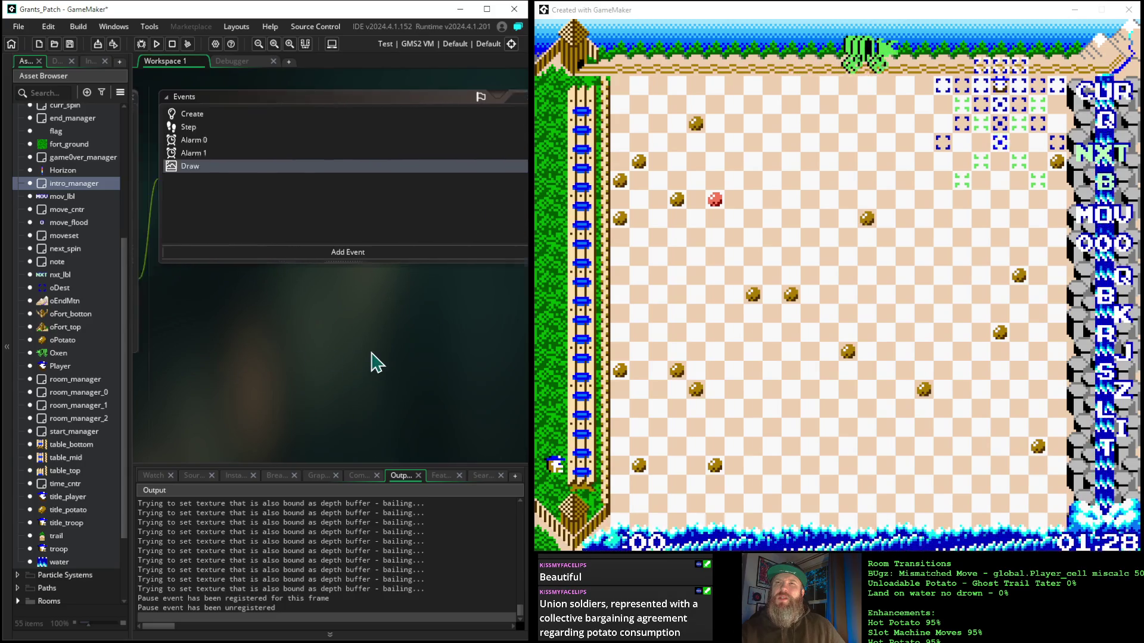
{"action": "left_click", "coordinate": [233, 143]}
{"action": "mouse_move", "coordinate": [141, 345]}
{"action": "left_mouse_down"}
{"action": "mouse_move", "coordinate": [361, 358]}
{"action": "mouse_move", "coordinate": [388, 340]}
{"action": "left_mouse_up"}
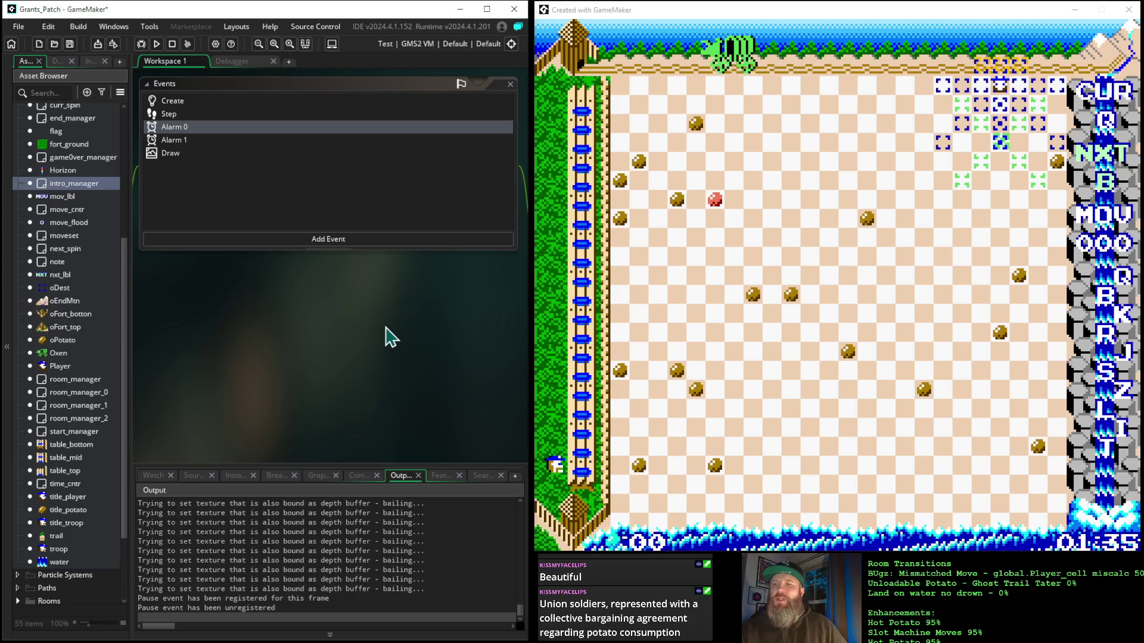
{"action": "double_click", "coordinate": [79, 380]}
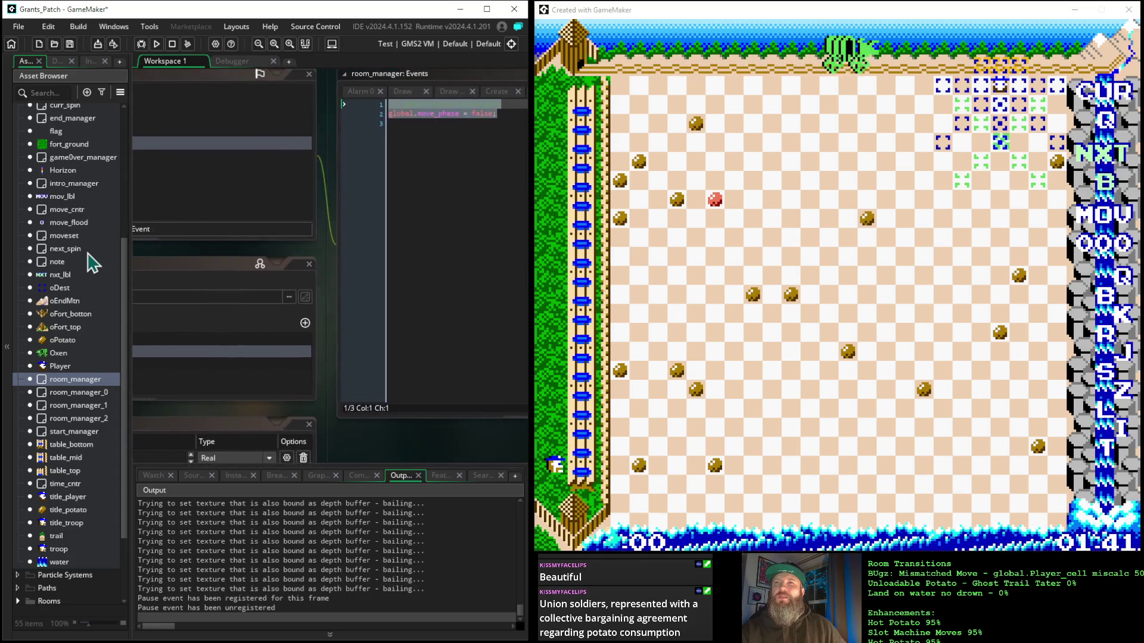
{"action": "mouse_move", "coordinate": [94, 255]}
{"action": "left_mouse_down"}
{"action": "mouse_move", "coordinate": [332, 248]}
{"action": "mouse_move", "coordinate": [281, 267]}
{"action": "left_mouse_up"}
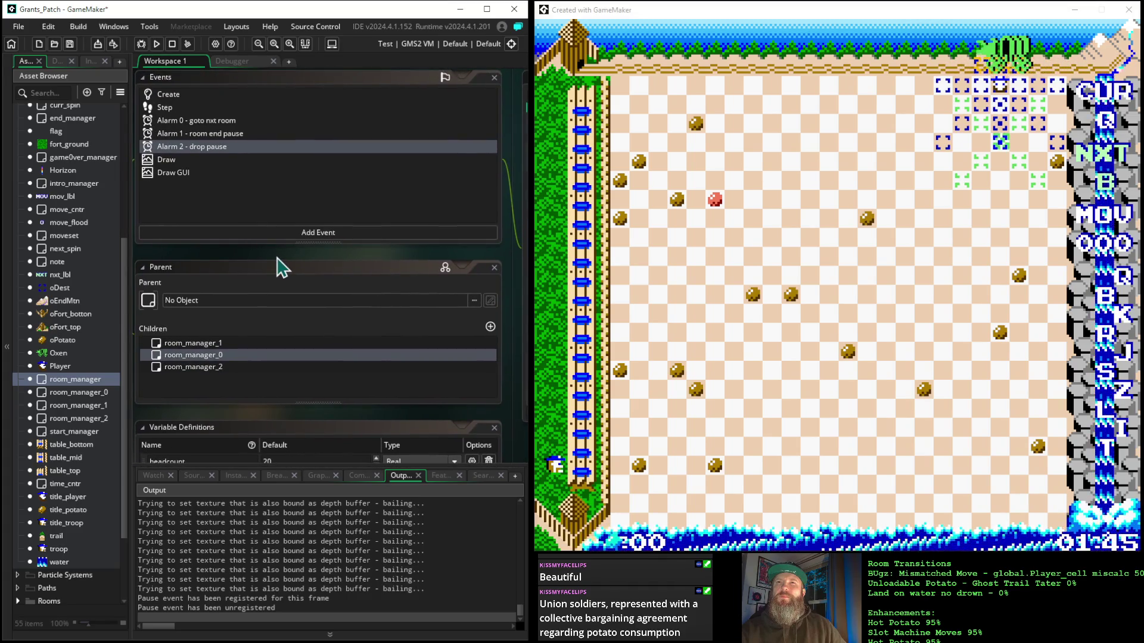
{"action": "left_click", "coordinate": [182, 96]}
{"action": "left_click_drag", "start_coordinate": [383, 263], "coordinate": [114, 249]}
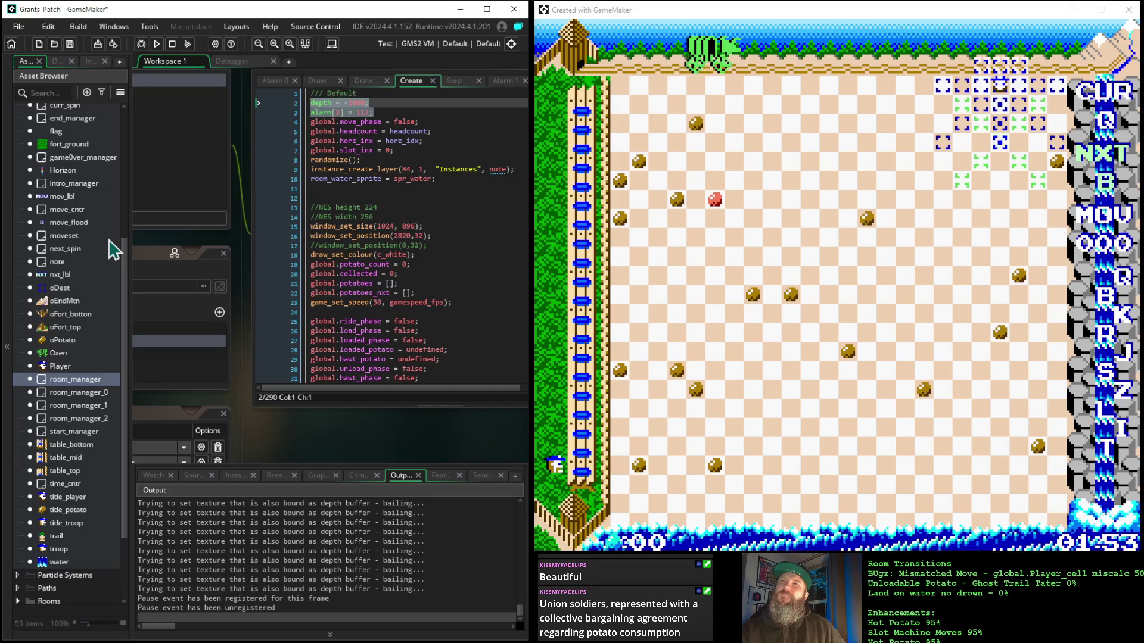
{"action": "left_click_drag", "start_coordinate": [109, 241], "coordinate": [213, 239]}
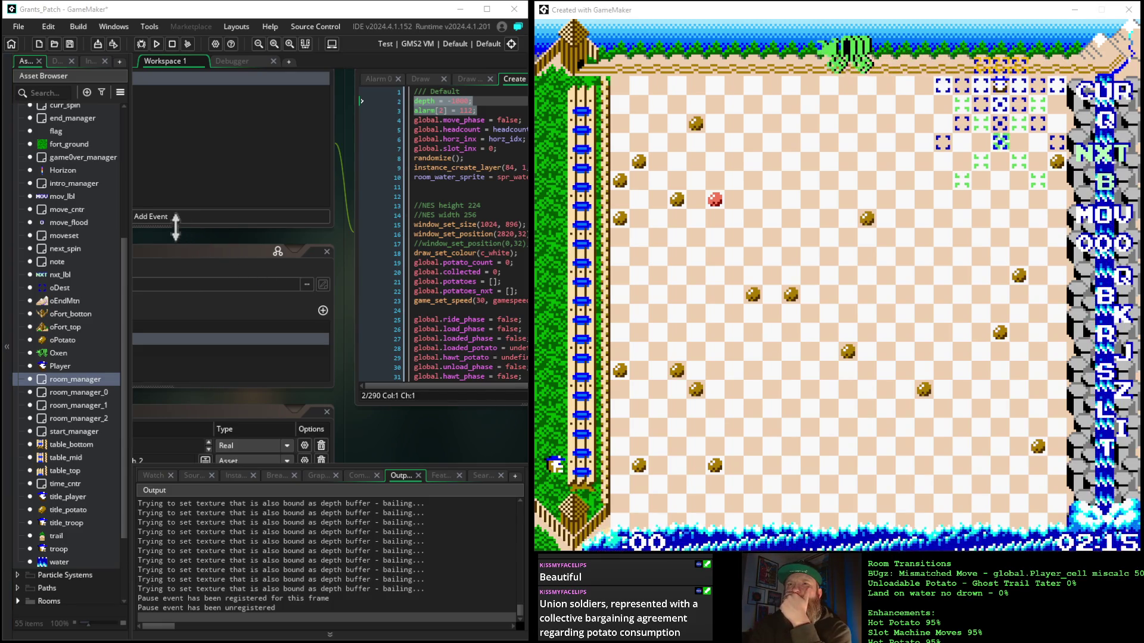
{"action": "left_click_drag", "start_coordinate": [166, 242], "coordinate": [302, 258]}
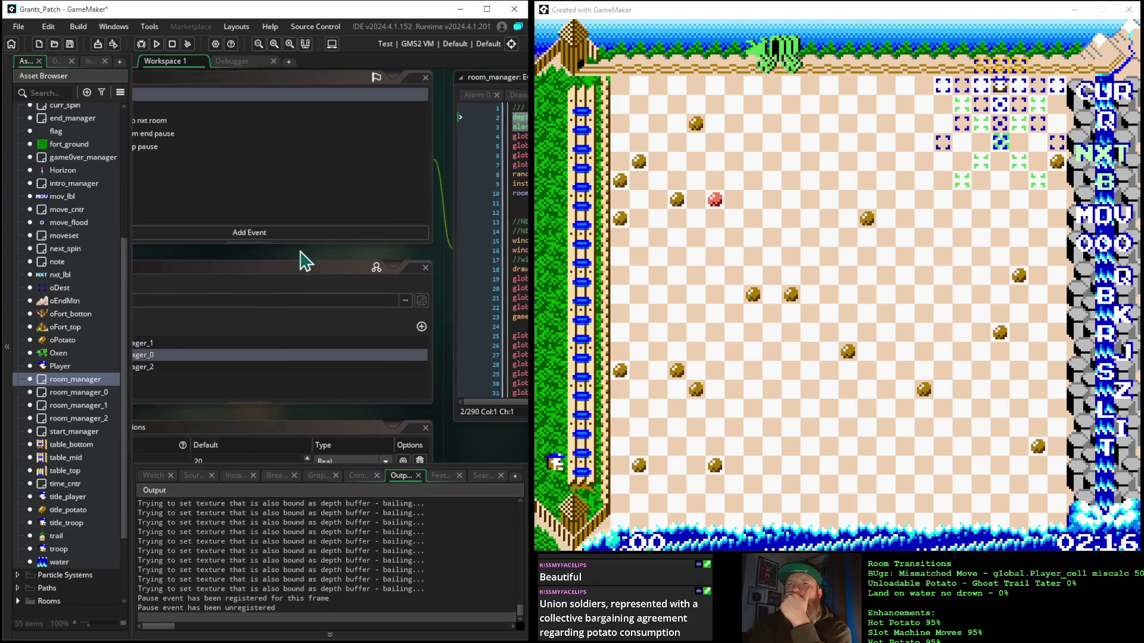
{"action": "left_click", "coordinate": [208, 147]}
{"action": "left_click_drag", "start_coordinate": [468, 262], "coordinate": [180, 235]}
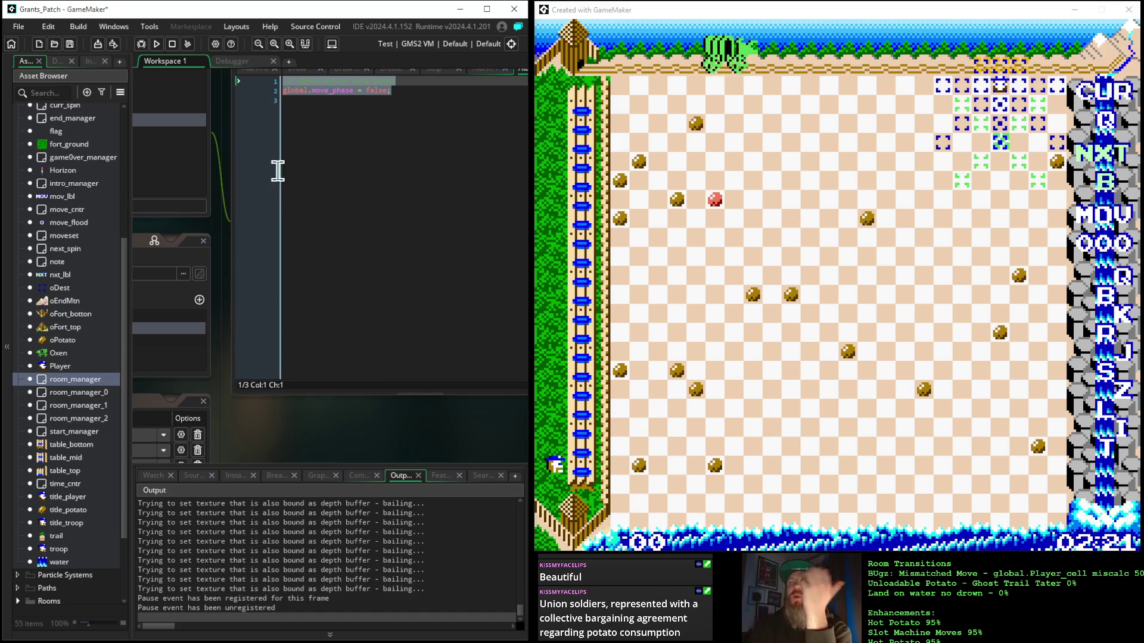
{"action": "mouse_move", "coordinate": [158, 232]}
{"action": "left_mouse_down"}
{"action": "mouse_move", "coordinate": [345, 248]}
{"action": "mouse_move", "coordinate": [467, 276]}
{"action": "left_mouse_up"}
{"action": "mouse_move", "coordinate": [46, 262]}
{"action": "left_mouse_down"}
{"action": "mouse_move", "coordinate": [115, 299]}
{"action": "mouse_move", "coordinate": [180, 296]}
{"action": "left_mouse_up"}
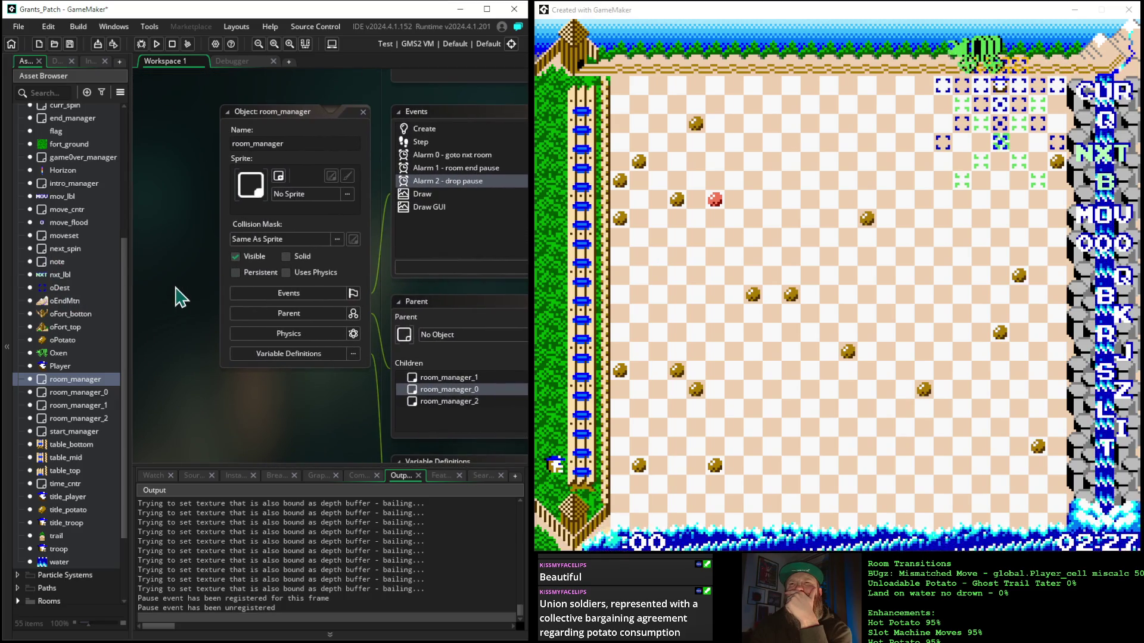
{"action": "left_click", "coordinate": [289, 293]}
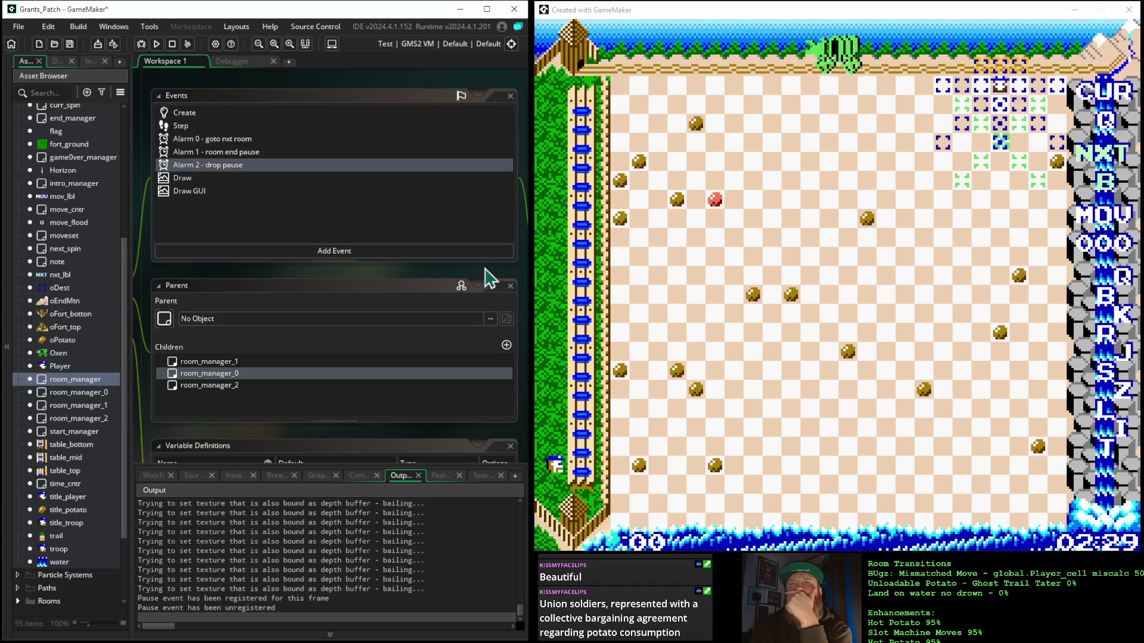
{"action": "mouse_move", "coordinate": [508, 283]}
{"action": "left_mouse_down"}
{"action": "mouse_move", "coordinate": [164, 244]}
{"action": "mouse_move", "coordinate": [123, 248]}
{"action": "mouse_move", "coordinate": [117, 269]}
{"action": "left_mouse_up"}
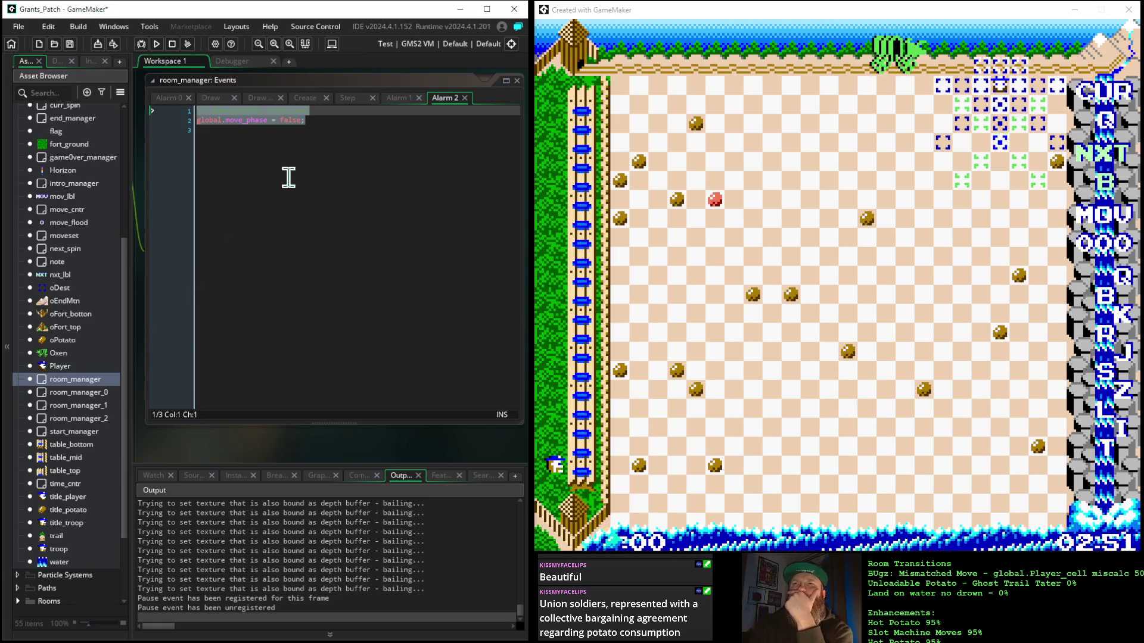
{"action": "left_click", "coordinate": [305, 98]}
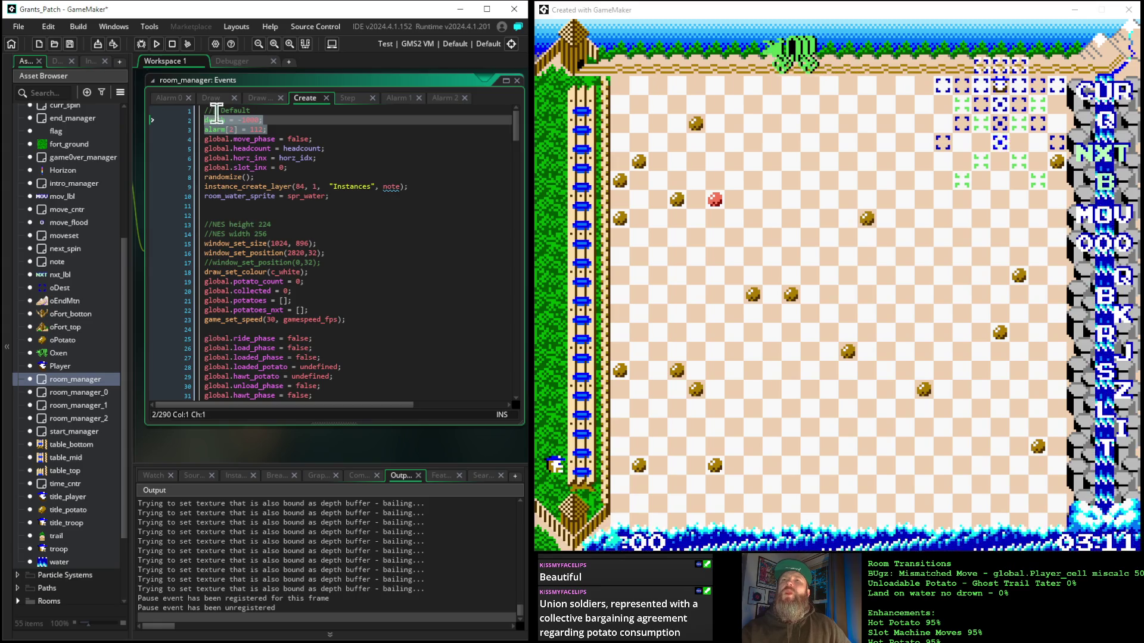
{"action": "left_click", "coordinate": [347, 97]}
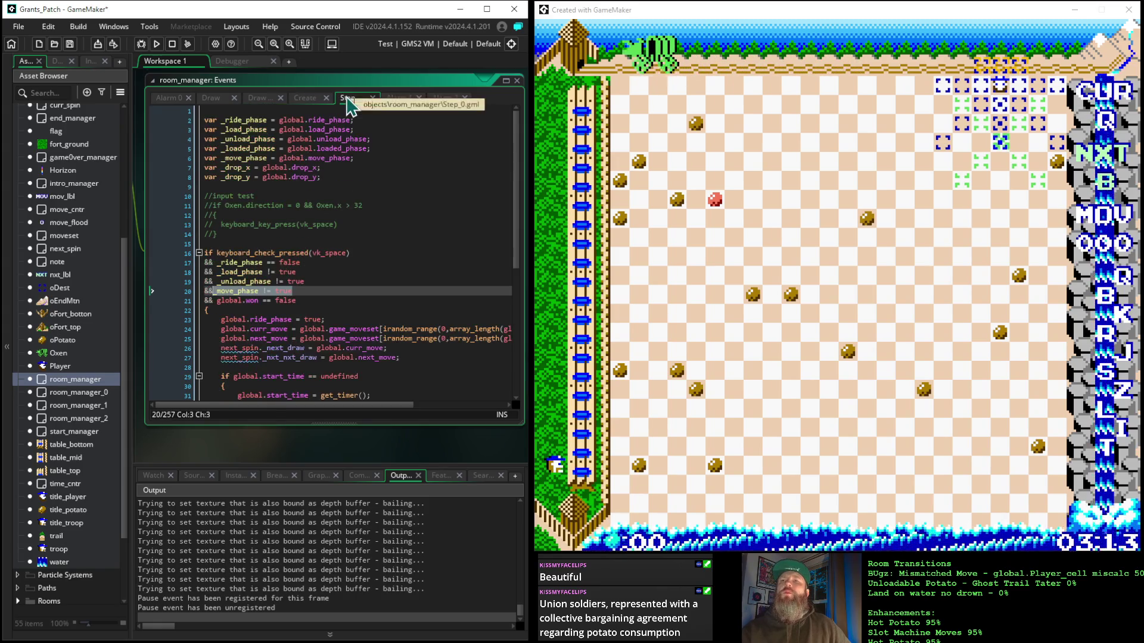
{"action": "left_click", "coordinate": [305, 290]}
{"action": "left_click_drag", "start_coordinate": [308, 290], "coordinate": [188, 302]}
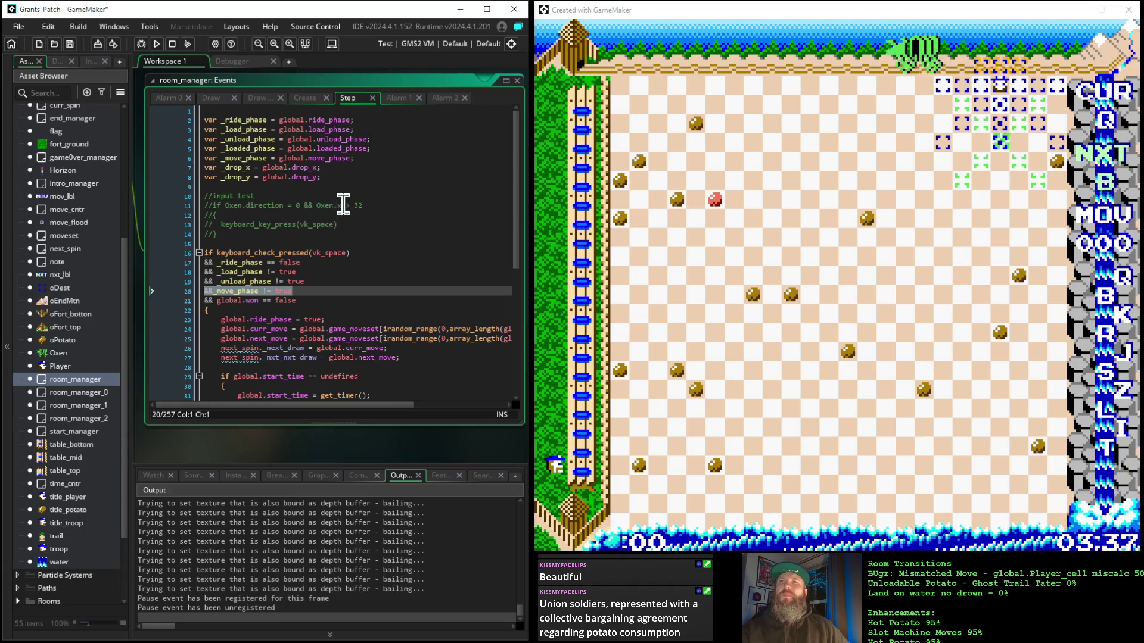
{"action": "left_click", "coordinate": [402, 99]}
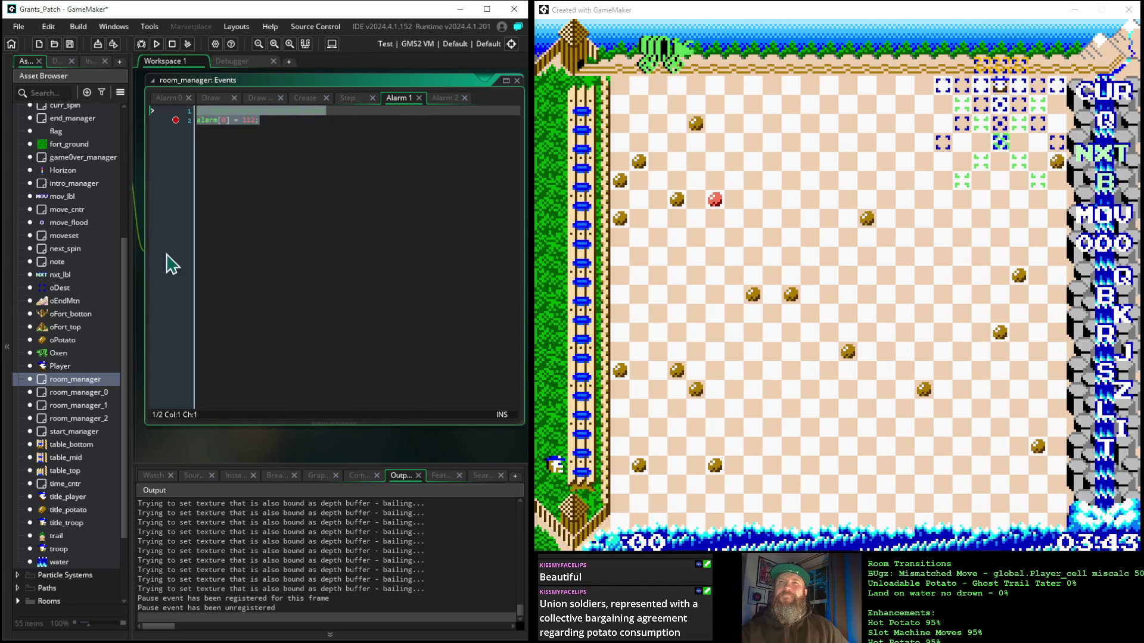
{"action": "left_click_drag", "start_coordinate": [237, 448], "coordinate": [371, 447]}
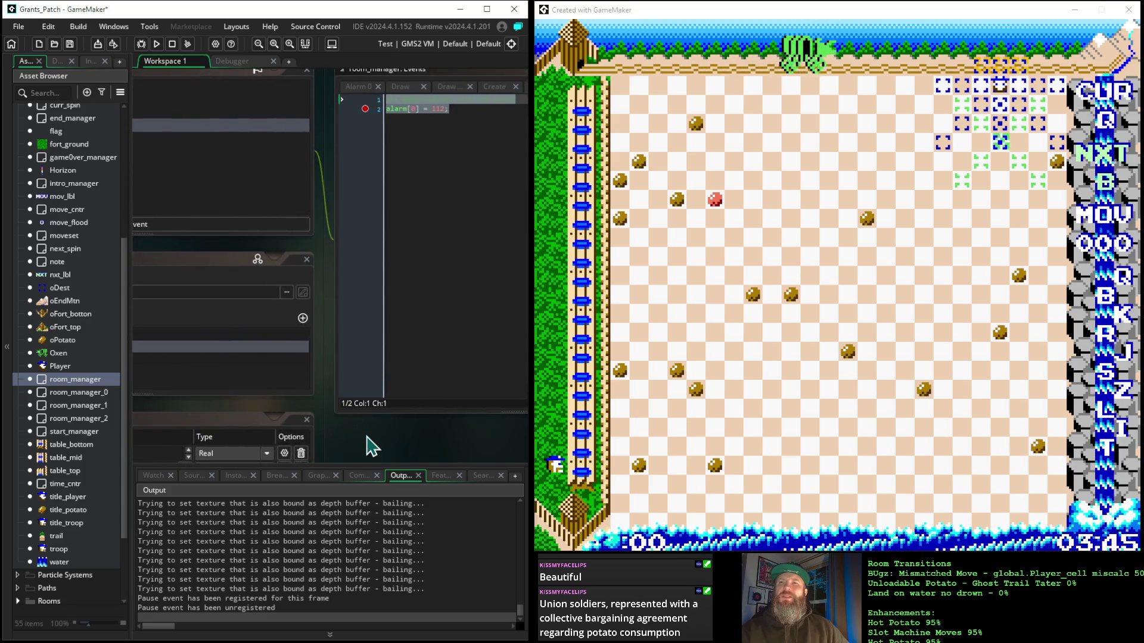
{"action": "mouse_move", "coordinate": [237, 415]}
{"action": "left_mouse_down"}
{"action": "mouse_move", "coordinate": [505, 492]}
{"action": "mouse_move", "coordinate": [581, 499]}
{"action": "left_mouse_up"}
{"action": "mouse_move", "coordinate": [481, 138]}
{"action": "left_mouse_down"}
{"action": "mouse_move", "coordinate": [342, 117]}
{"action": "mouse_move", "coordinate": [372, 103]}
{"action": "left_mouse_up"}
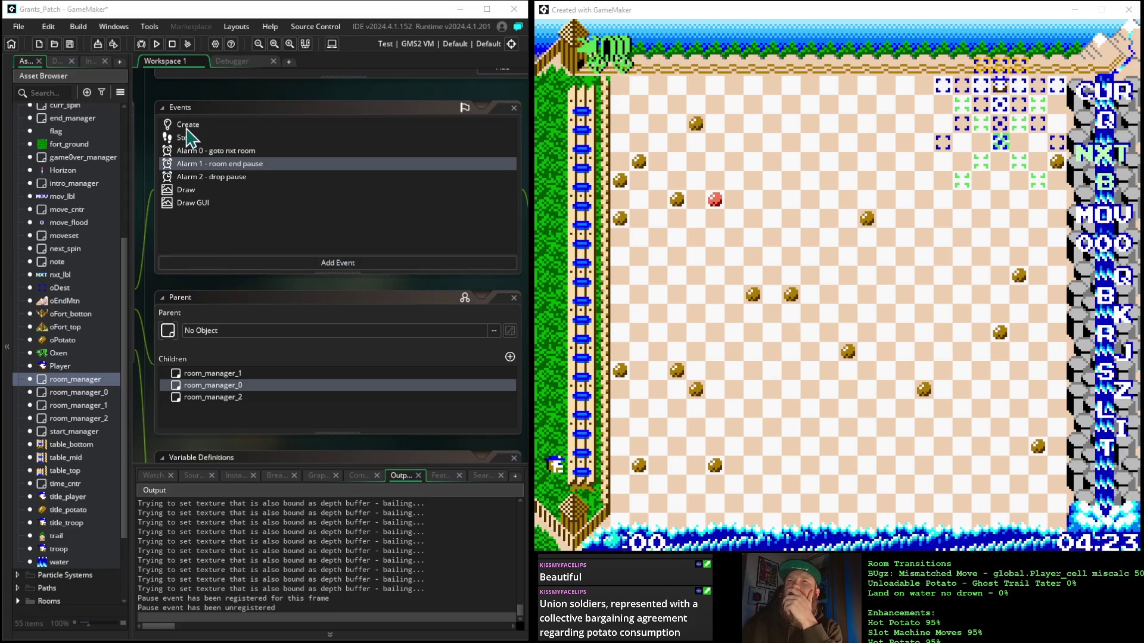
Step: Select room_manager's Step event, then open the intro_manager object from the Asset Browser
{"action": "left_click", "coordinate": [186, 139]}
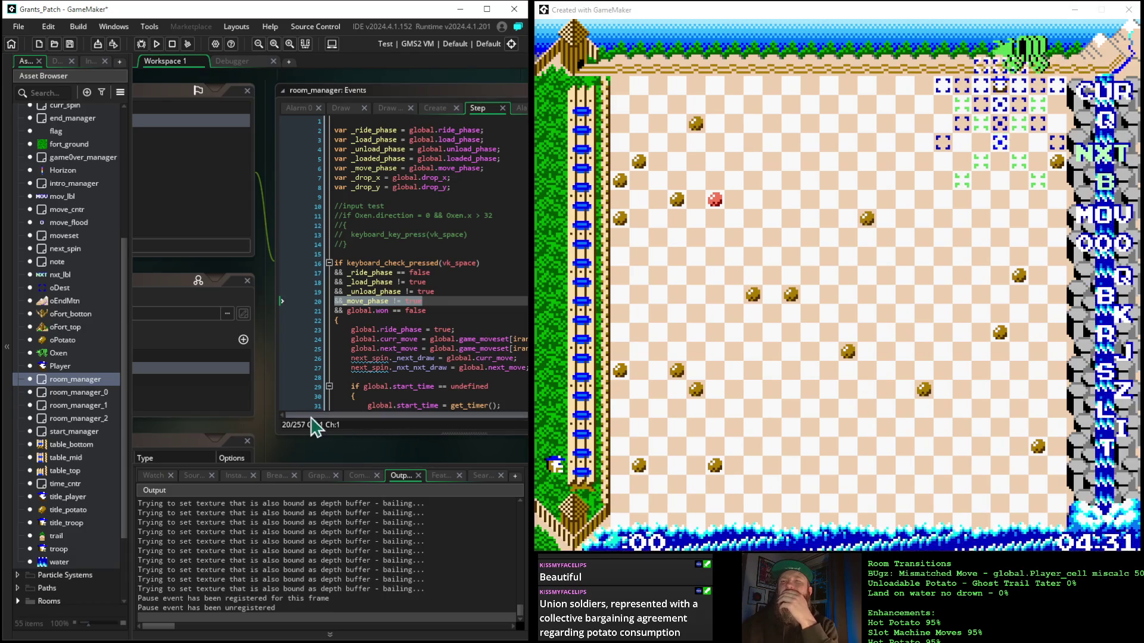
{"action": "mouse_move", "coordinate": [231, 274]}
{"action": "left_mouse_down"}
{"action": "mouse_move", "coordinate": [439, 263]}
{"action": "mouse_move", "coordinate": [505, 272]}
{"action": "left_mouse_up"}
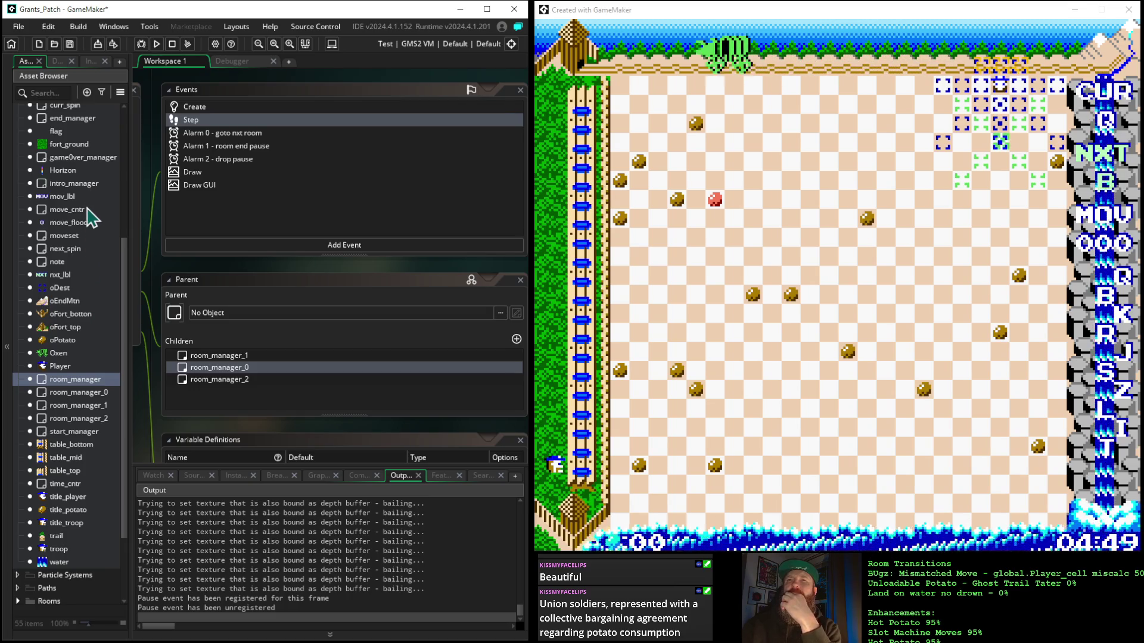
{"action": "double_click", "coordinate": [84, 183]}
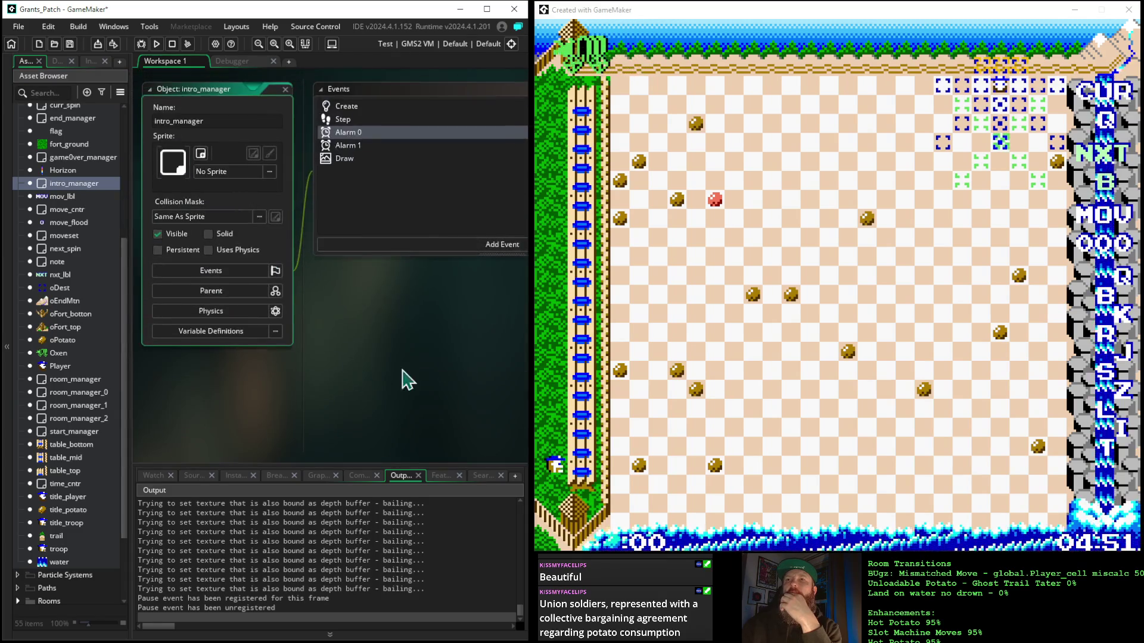
Step: In intro_manager's Create code, paste the move_phase lines after alarm[1] = 224
{"action": "scroll", "coordinate": [422, 285], "scroll_direction": "down", "scroll_amount": 5}
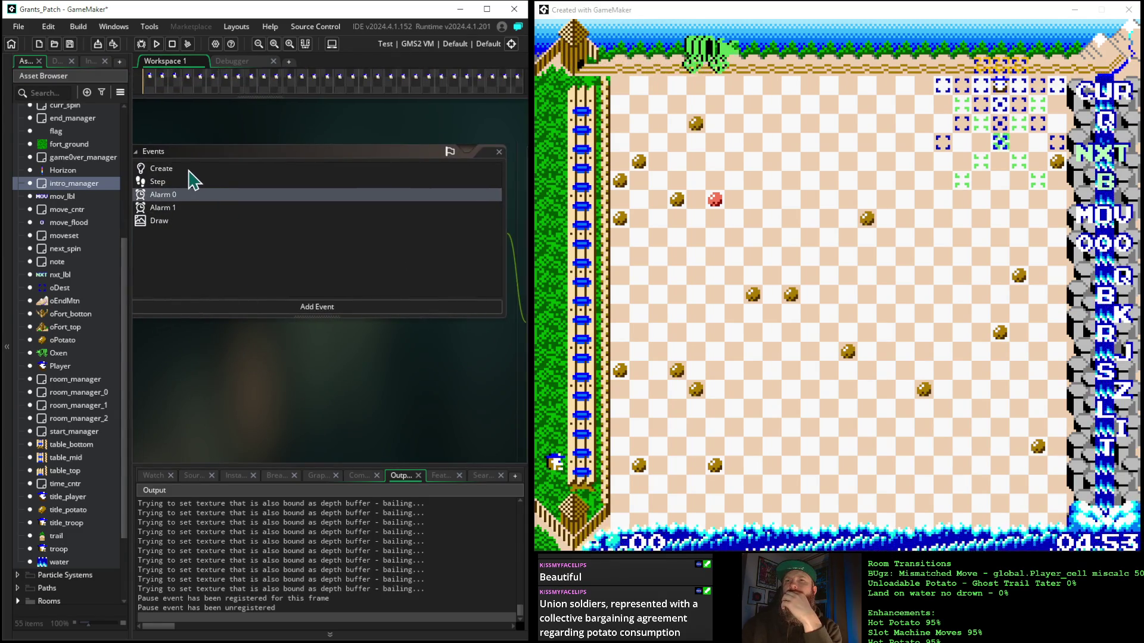
{"action": "double_click", "coordinate": [193, 179]}
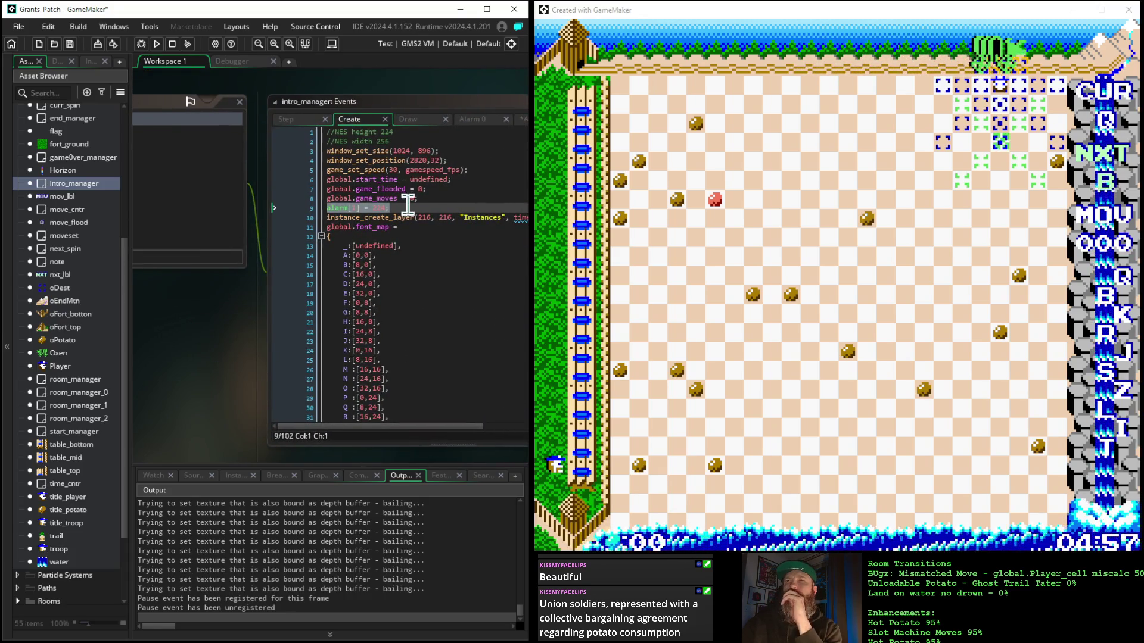
{"action": "left_click", "coordinate": [496, 209]}
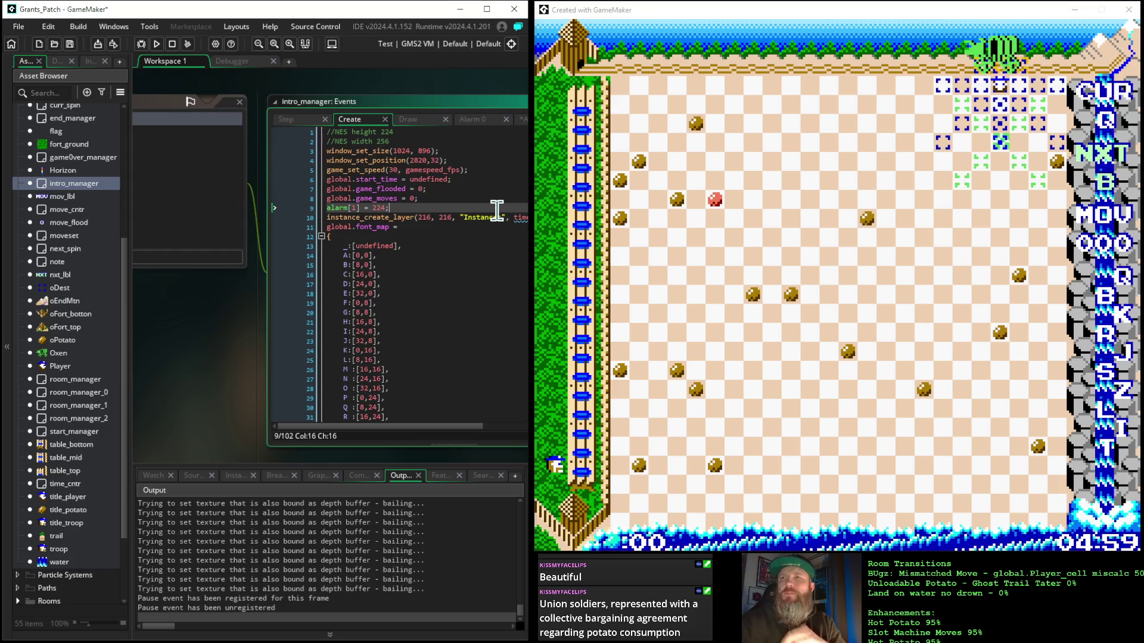
{"action": "key", "text": "Return"}
{"action": "type", "text": "/// @description drop pause global.move_phase = false;"}
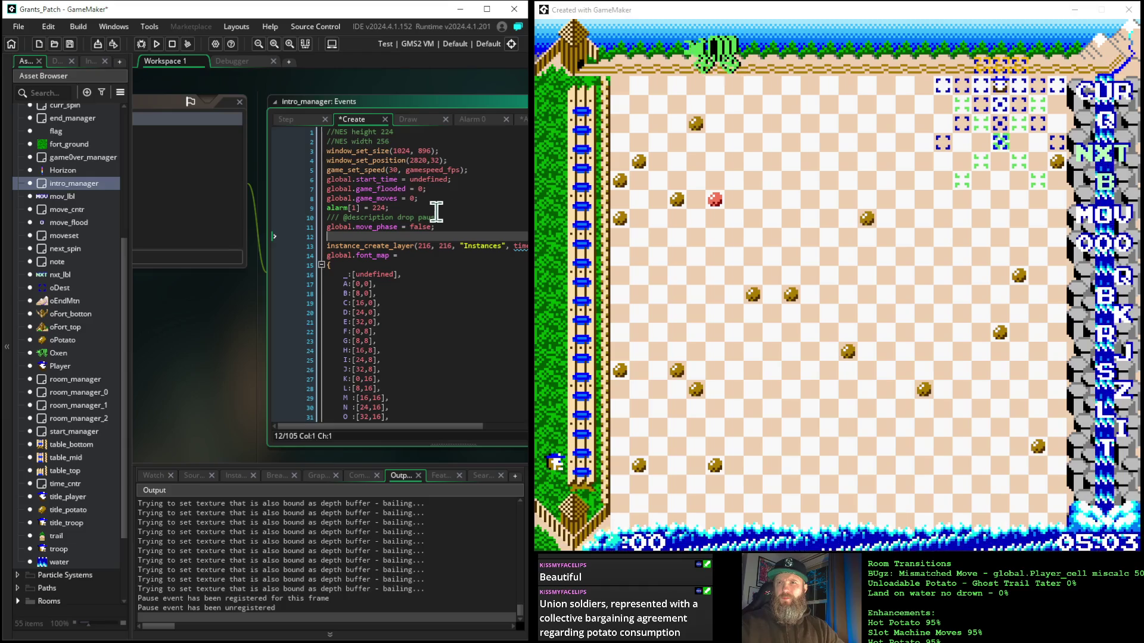
Step: Remove the pasted comment and blank line, and change move_phase's value from false to true
{"action": "left_click_drag", "start_coordinate": [444, 217], "coordinate": [331, 219]}
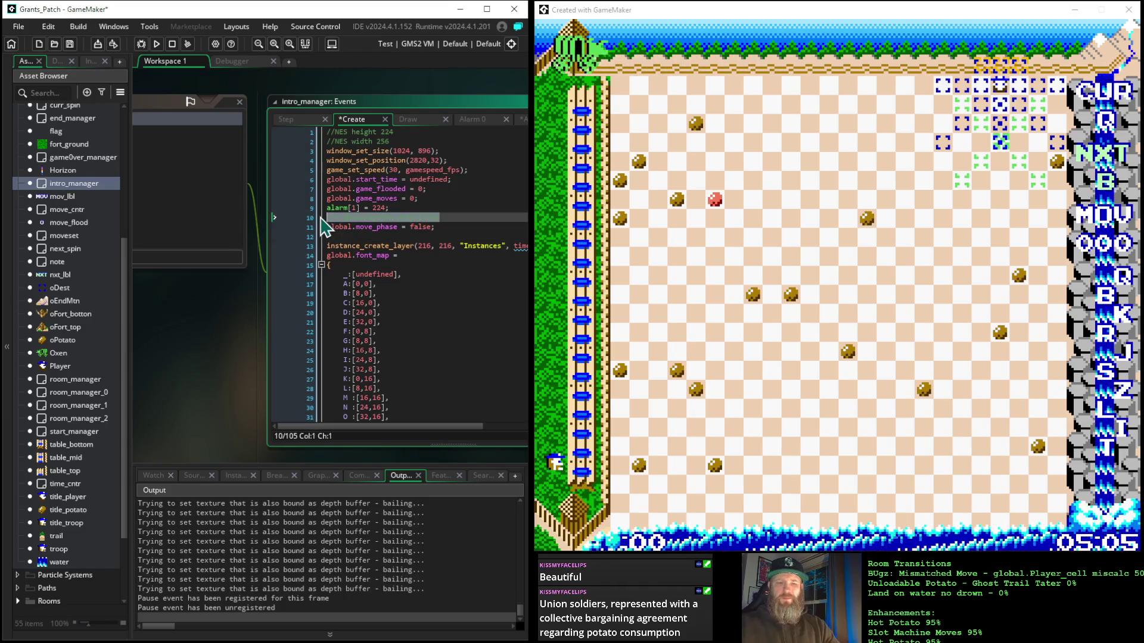
{"action": "key", "text": "BackSpace"}
{"action": "key", "text": "BackSpace"}
{"action": "key", "text": "Delete"}
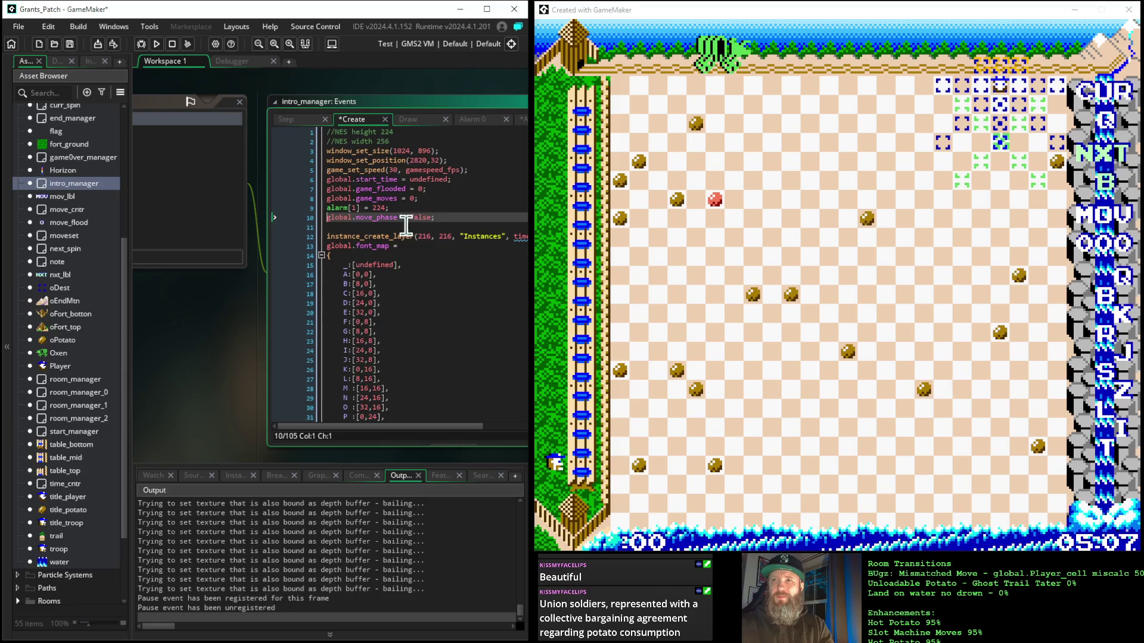
{"action": "left_click", "coordinate": [455, 218]}
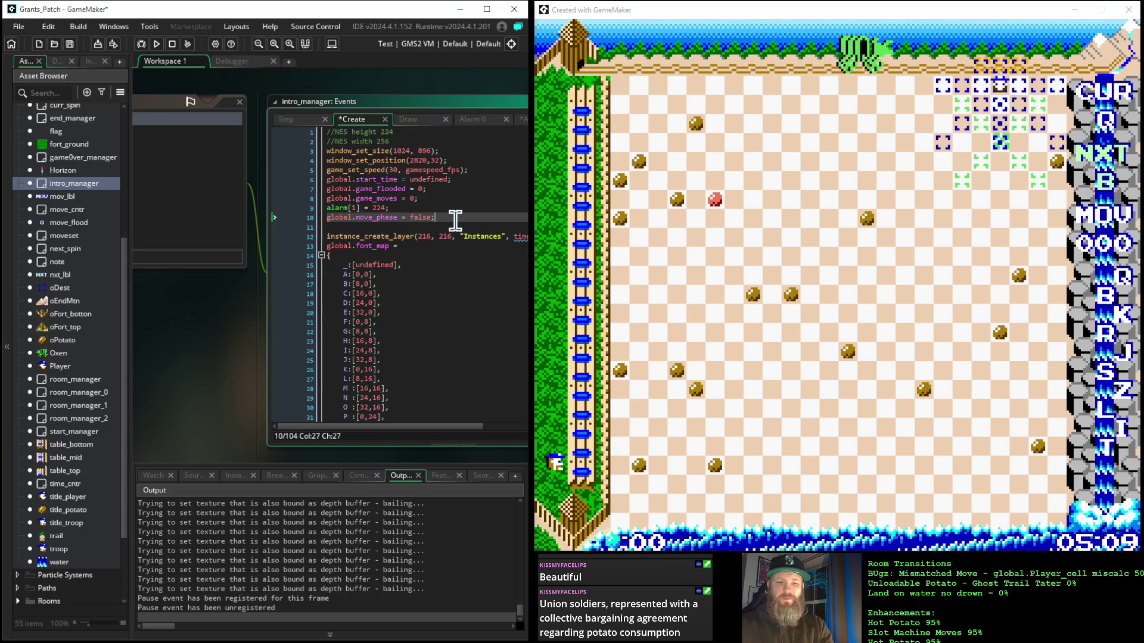
{"action": "key", "text": "Delete"}
{"action": "left_click", "coordinate": [412, 216]}
{"action": "left_click_drag", "start_coordinate": [413, 217], "coordinate": [432, 221]}
{"action": "type", "text": "true"}
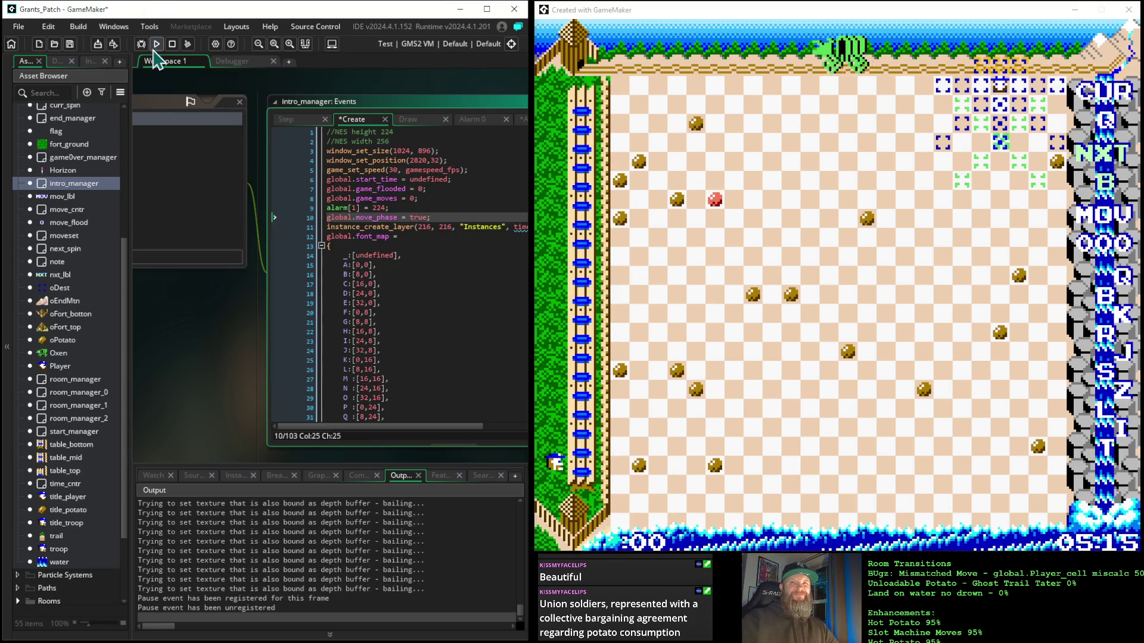
Step: Save and rerun the game with the intro_manager move_phase change
{"action": "left_click", "coordinate": [157, 43]}
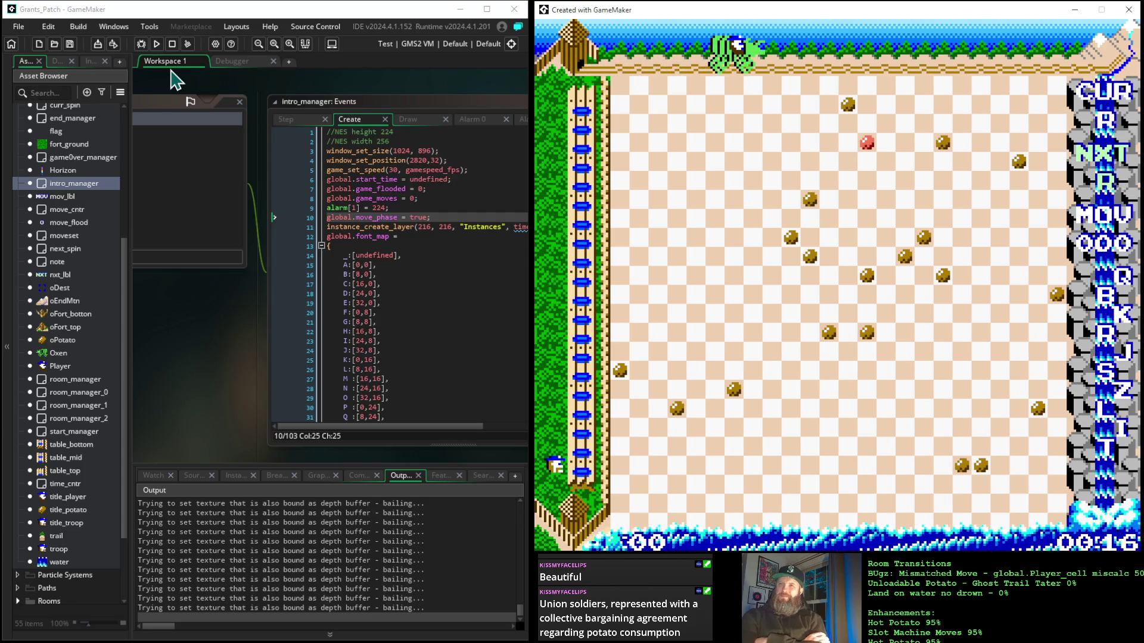
Step: In room_manager's Create event, change global.move_phase from false to true and rerun the game
{"action": "left_click", "coordinate": [202, 375]}
{"action": "double_click", "coordinate": [82, 380]}
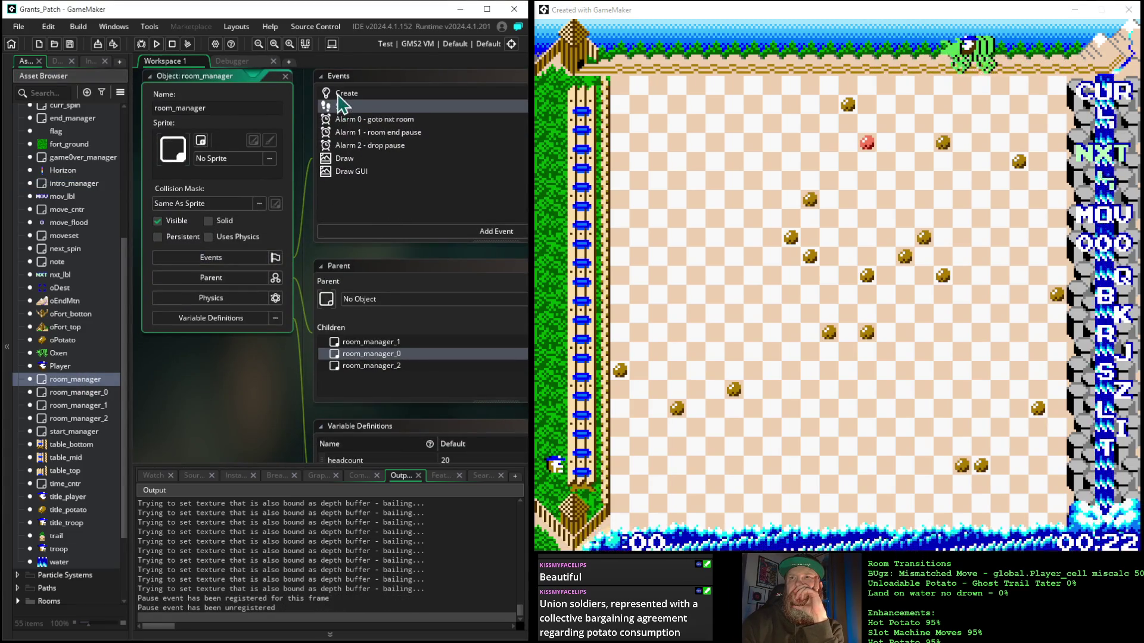
{"action": "left_click", "coordinate": [345, 95]}
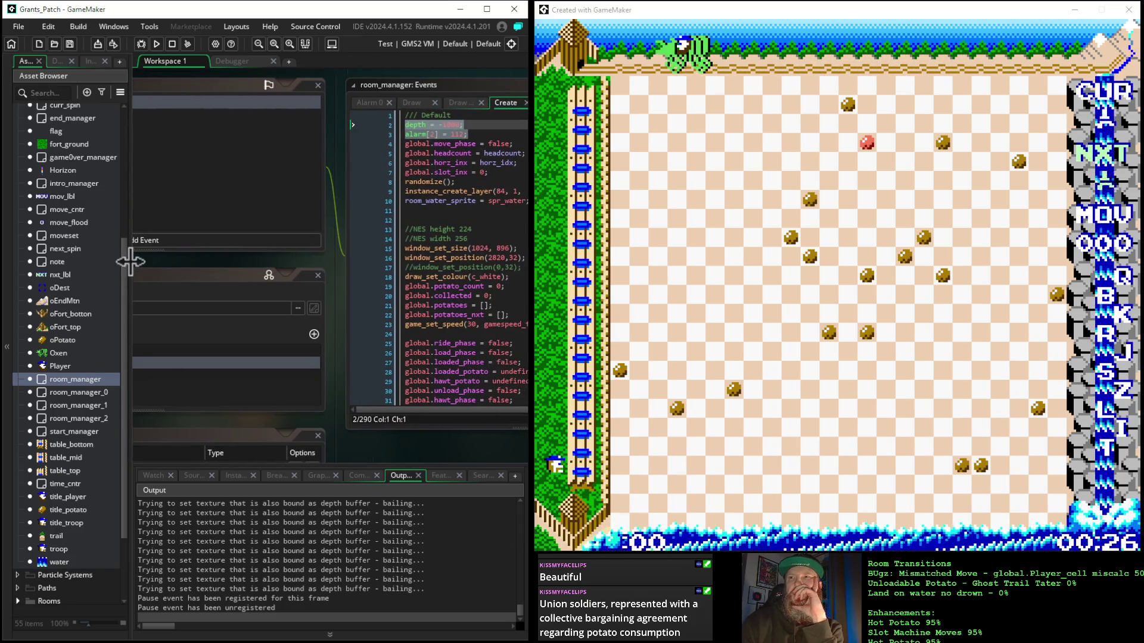
{"action": "left_click", "coordinate": [509, 143], "text": "shift"}
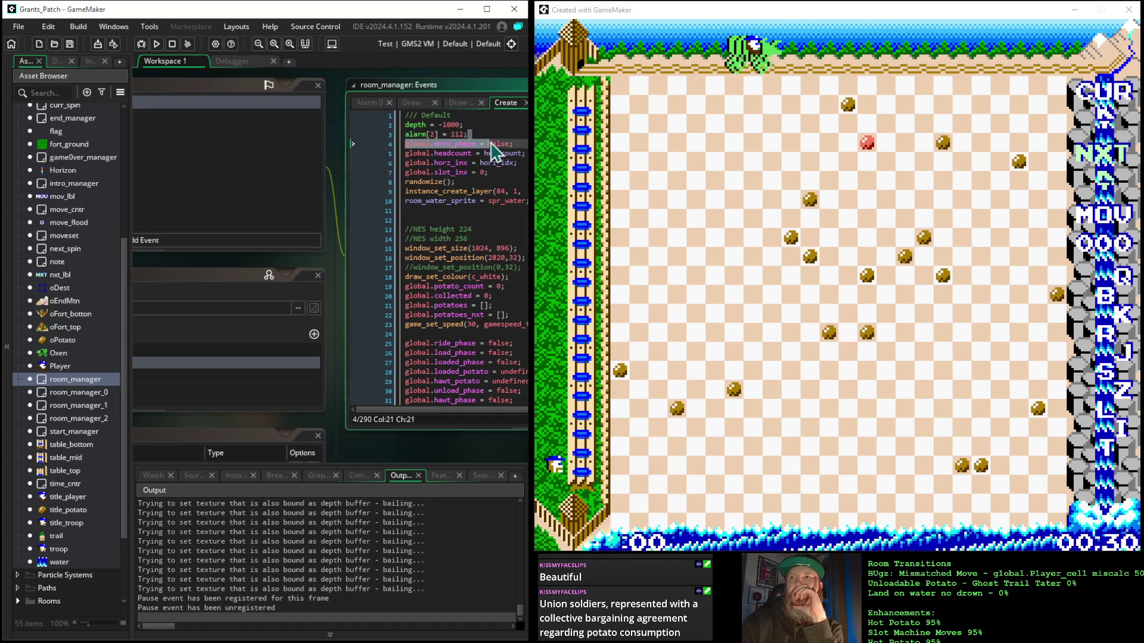
{"action": "left_click", "coordinate": [501, 144], "text": "shift"}
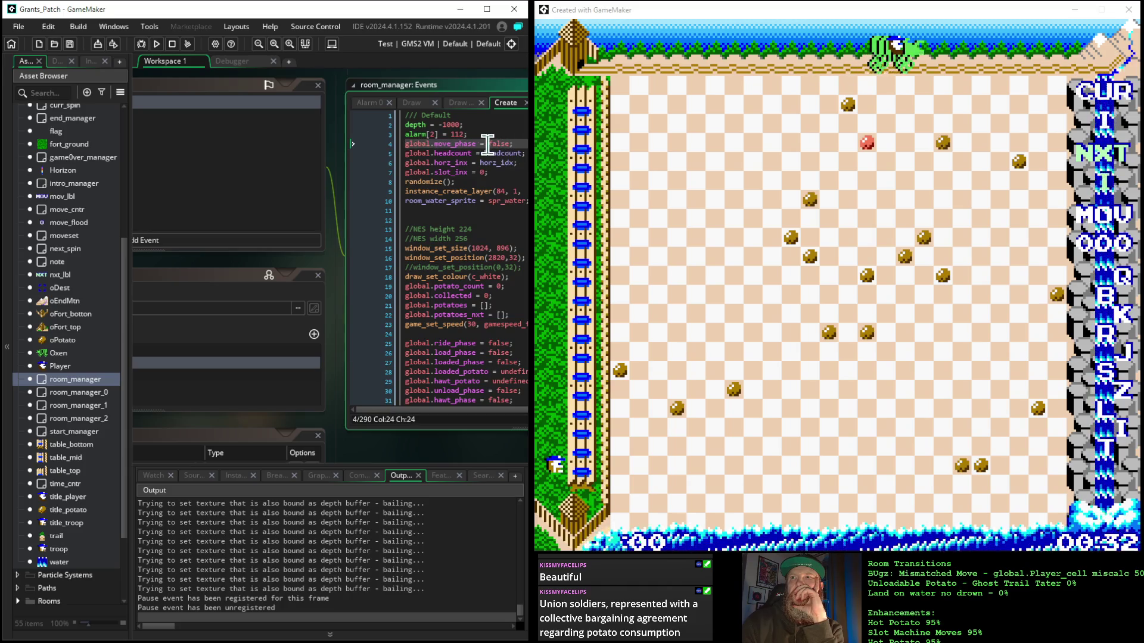
{"action": "double_click", "coordinate": [498, 144]}
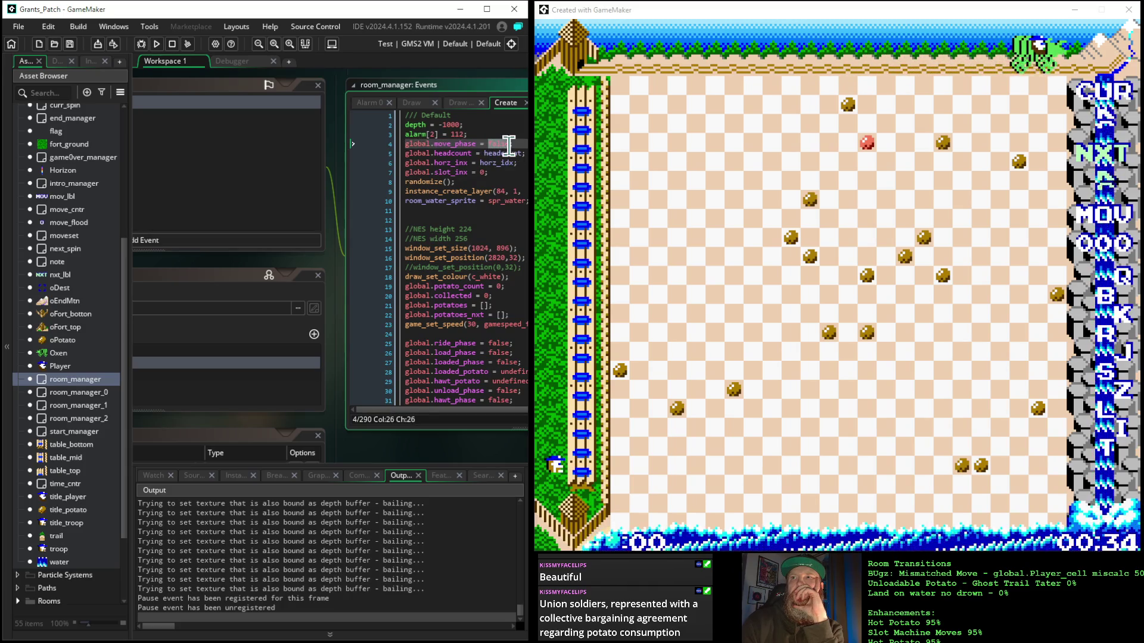
{"action": "type", "text": "true"}
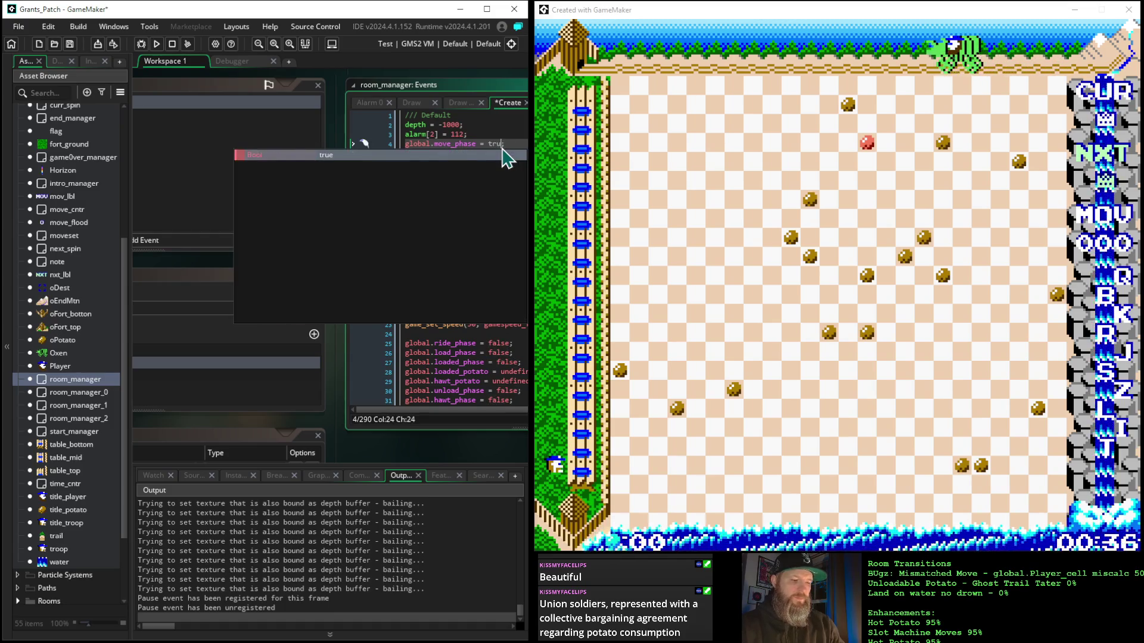
{"action": "left_click", "coordinate": [157, 44]}
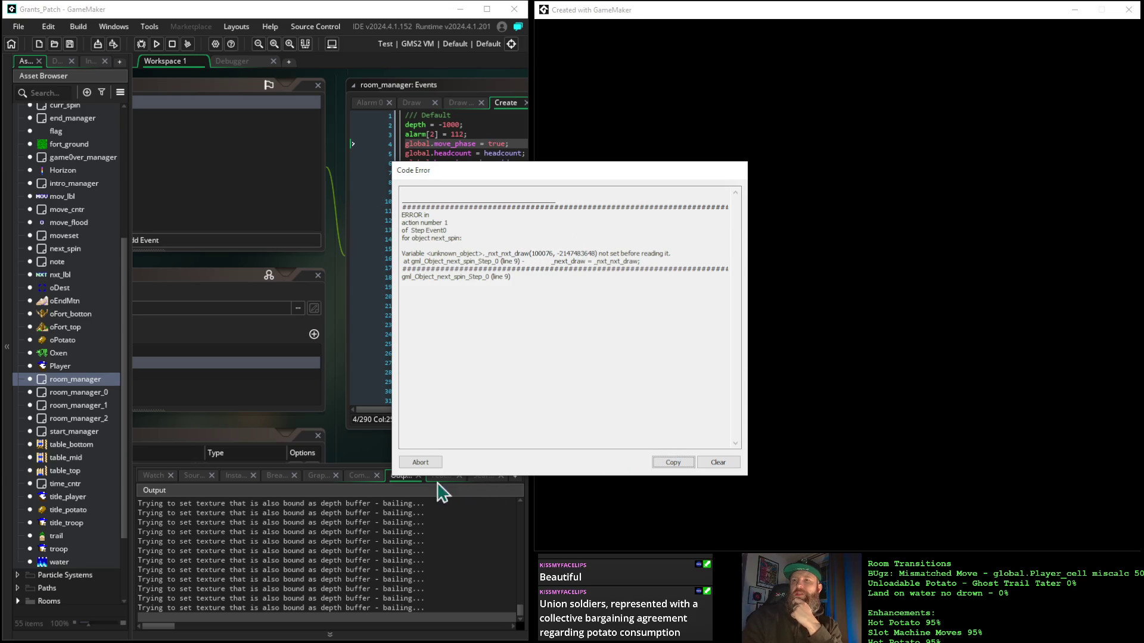
Step: Abort the crashed game, set room_manager's move_phase back to false, and reopen intro_manager
{"action": "left_click", "coordinate": [421, 463]}
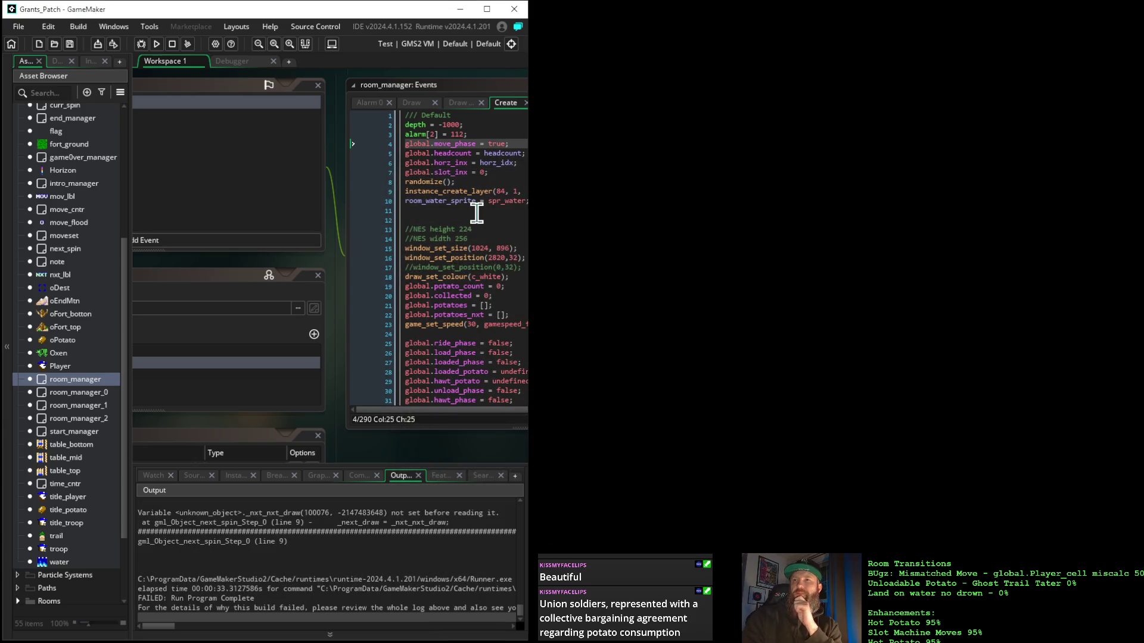
{"action": "left_click", "coordinate": [489, 143]}
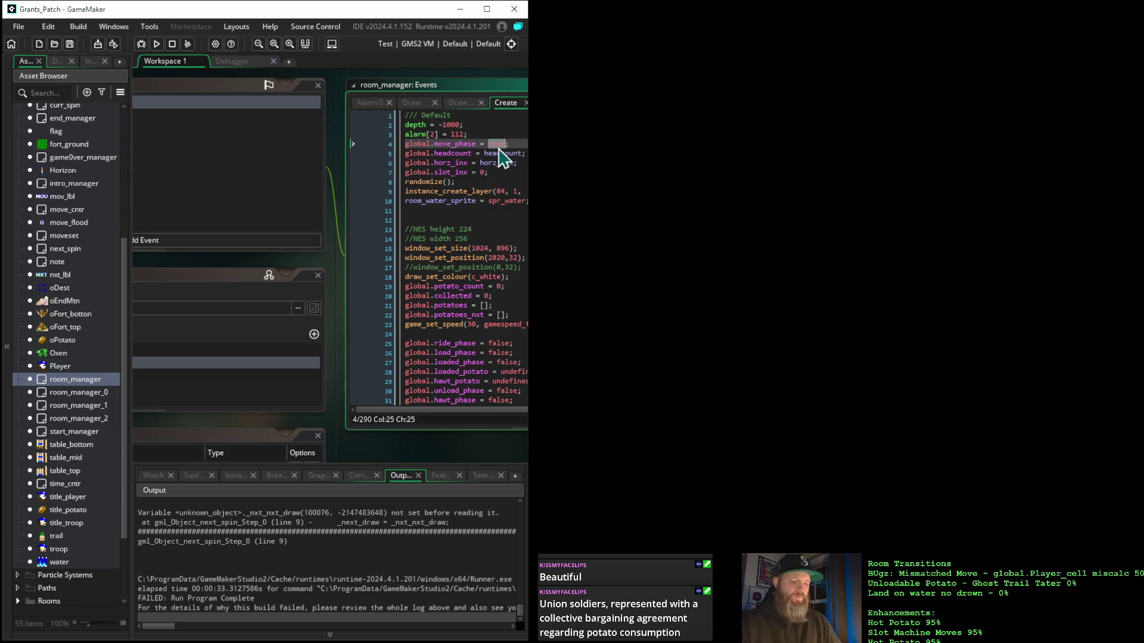
{"action": "type", "text": "false"}
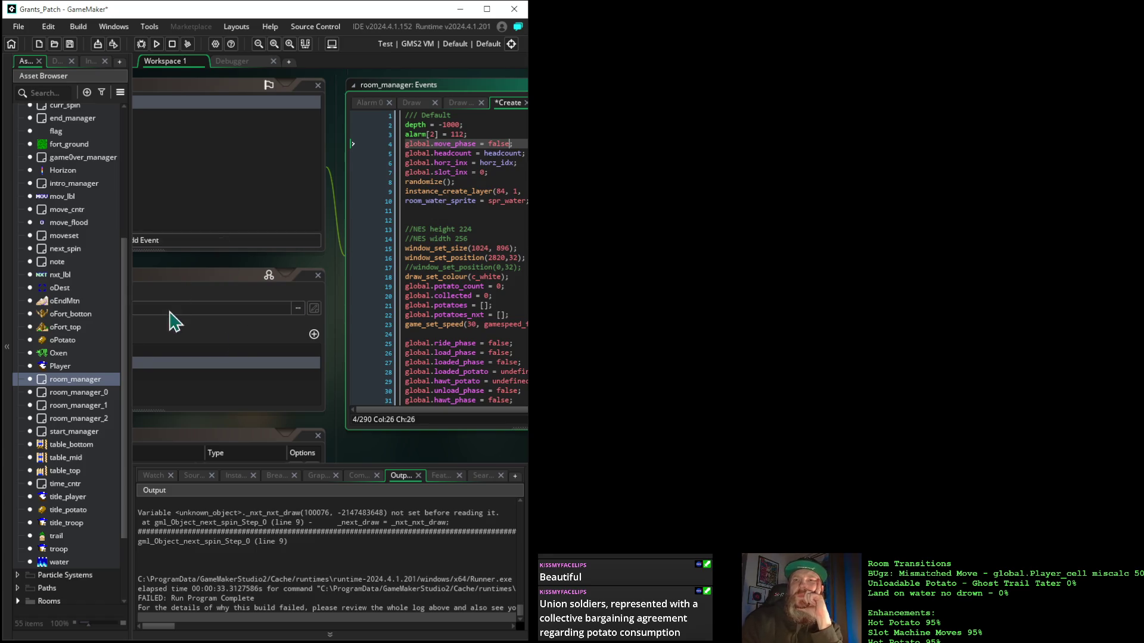
{"action": "double_click", "coordinate": [70, 185]}
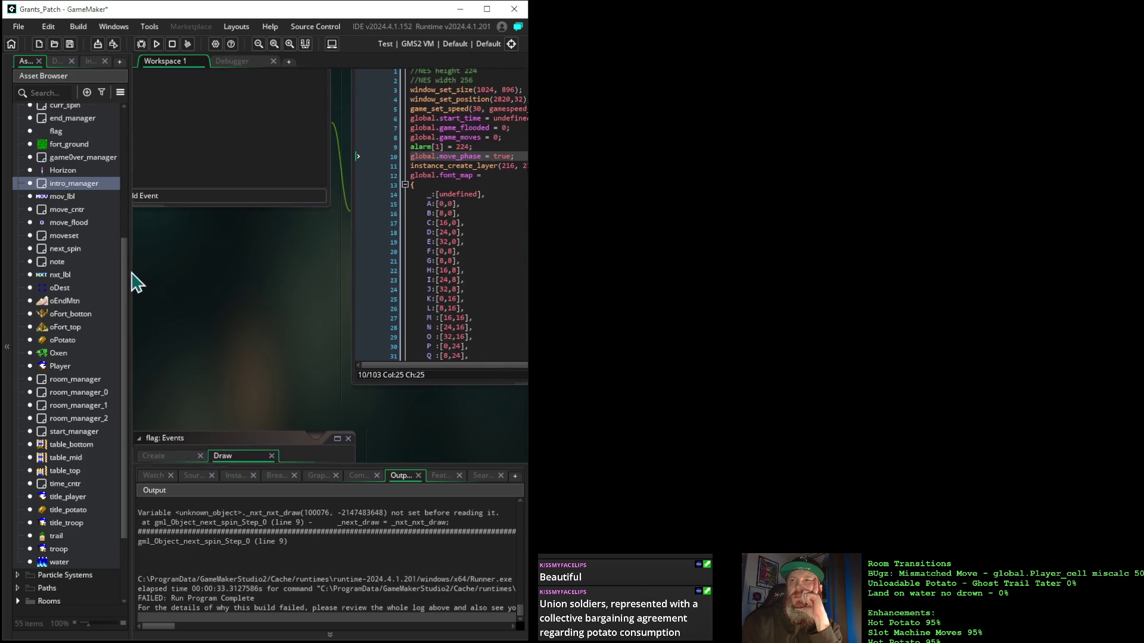
Step: Delete the global.move_phase = true line following alarm[1] = 224 in intro_manager's Create code
{"action": "mouse_move", "coordinate": [323, 272]}
{"action": "left_mouse_down"}
{"action": "mouse_move", "coordinate": [256, 284]}
{"action": "mouse_move", "coordinate": [199, 320]}
{"action": "mouse_move", "coordinate": [152, 324]}
{"action": "left_mouse_up"}
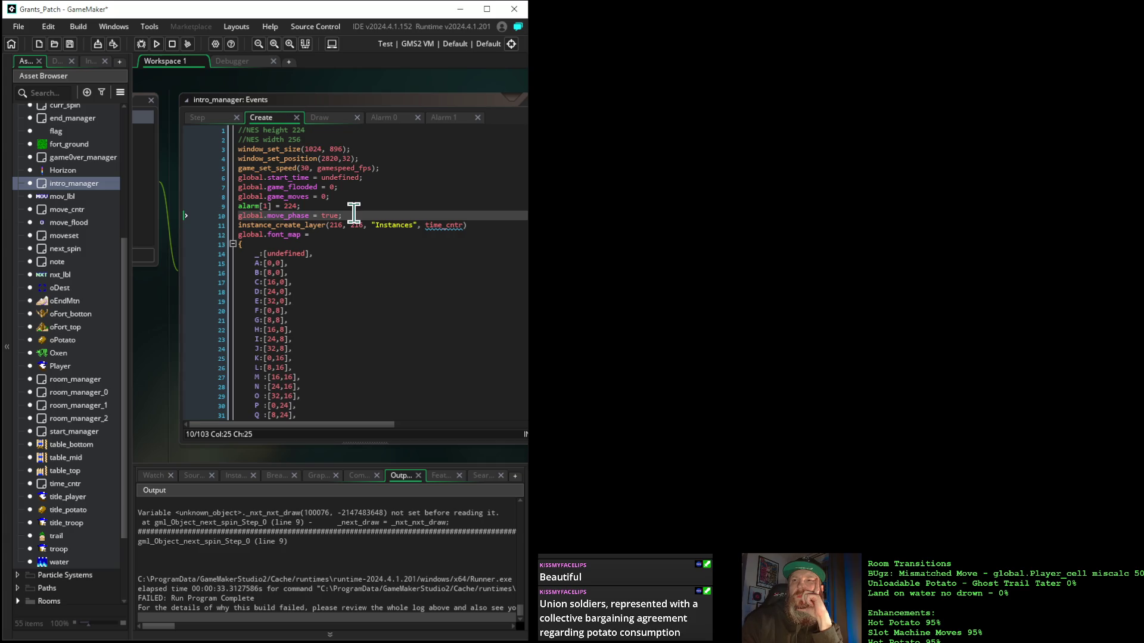
{"action": "left_click_drag", "start_coordinate": [353, 214], "coordinate": [233, 220]}
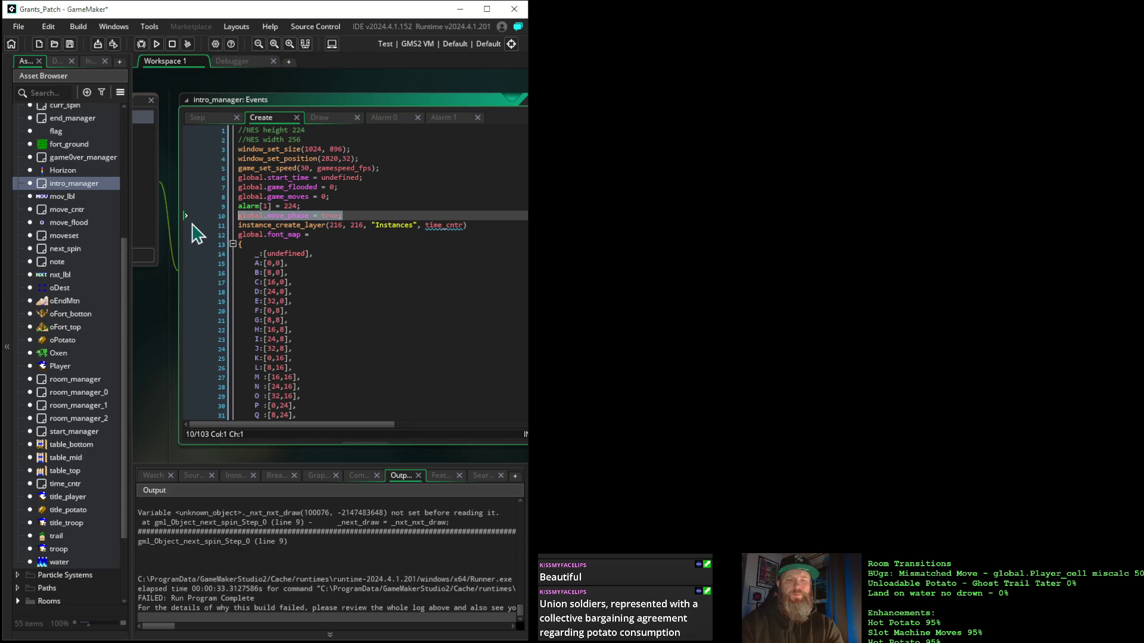
{"action": "key", "text": "BackSpace"}
{"action": "key", "text": "BackSpace"}
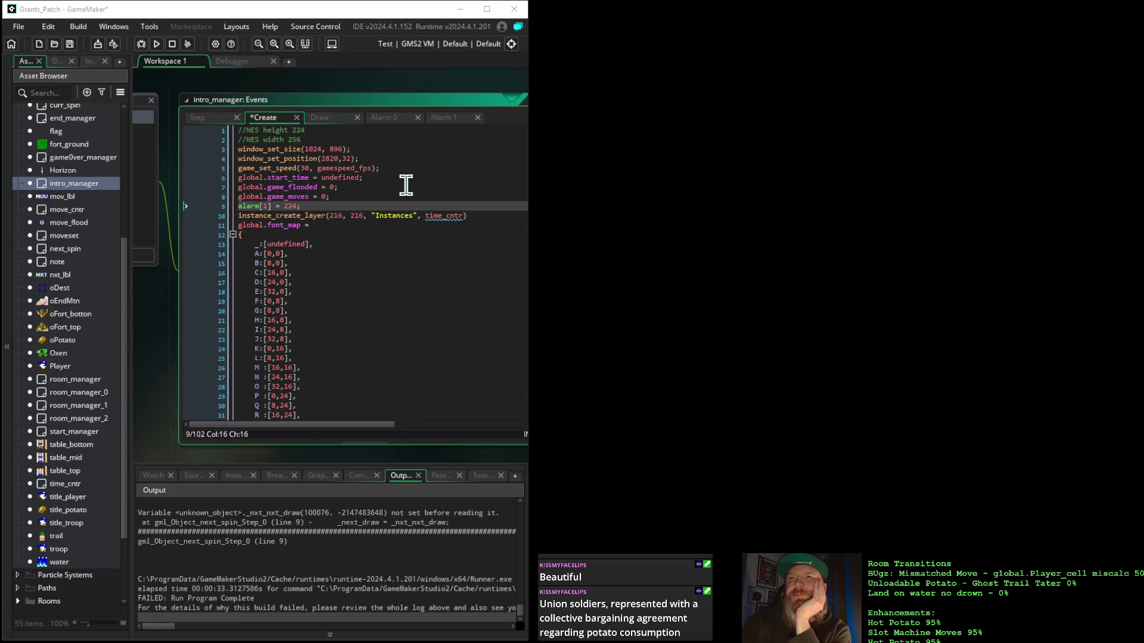
{"action": "scroll", "coordinate": [404, 202], "scroll_direction": "down", "scroll_amount": 1}
{"action": "scroll", "coordinate": [404, 202], "scroll_direction": "down", "scroll_amount": 20}
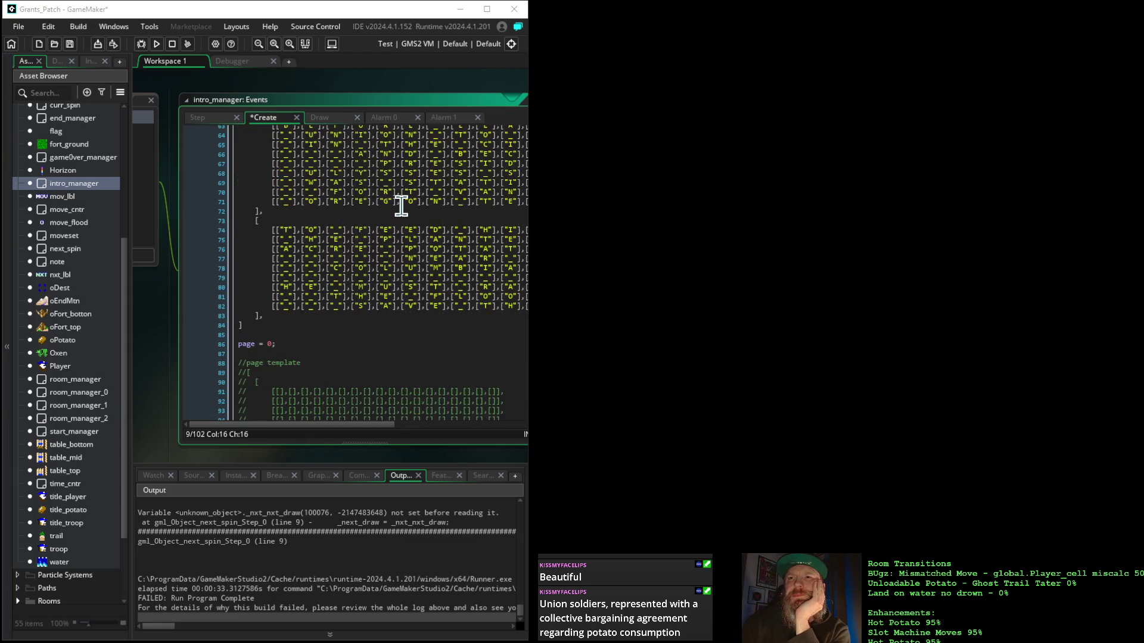
{"action": "scroll", "coordinate": [401, 205], "scroll_direction": "up", "scroll_amount": 20}
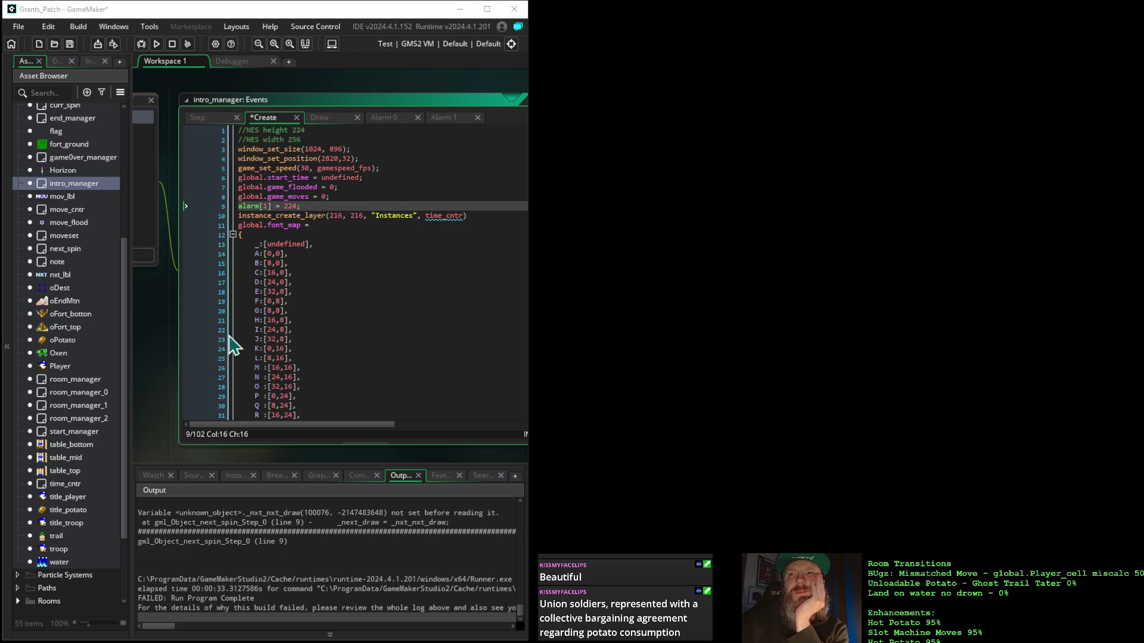
{"action": "left_click_drag", "start_coordinate": [148, 327], "coordinate": [518, 299]}
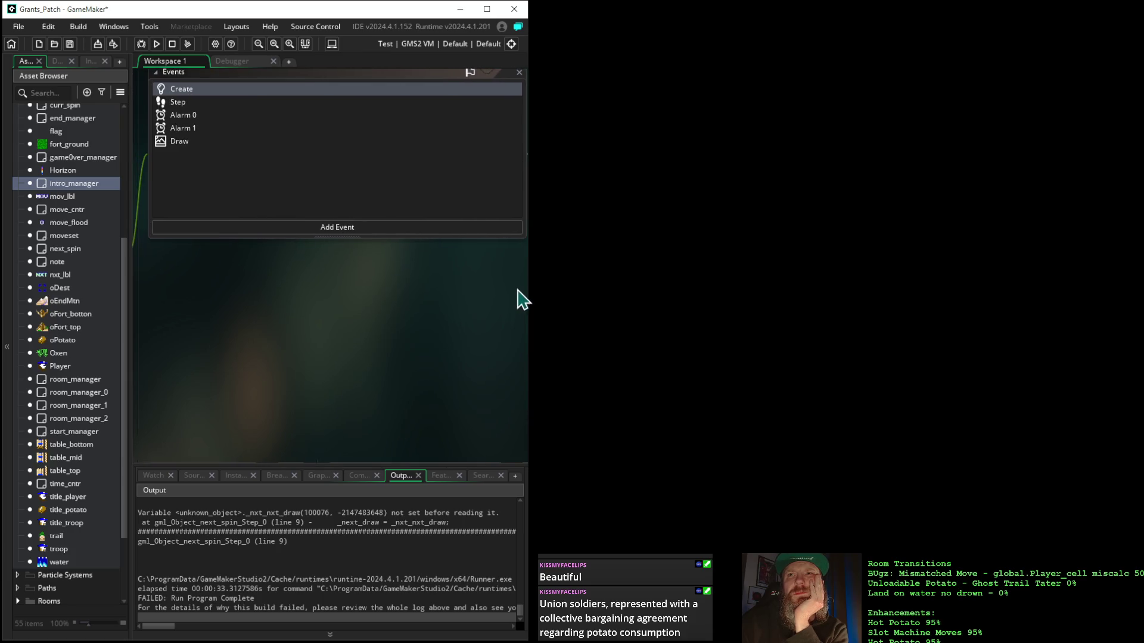
Step: Review intro_manager's Alarm 1 and Alarm 0 event code
{"action": "left_click", "coordinate": [188, 129]}
{"action": "mouse_move", "coordinate": [396, 324]}
{"action": "left_mouse_down"}
{"action": "mouse_move", "coordinate": [115, 301]}
{"action": "mouse_move", "coordinate": [367, 335]}
{"action": "left_mouse_up"}
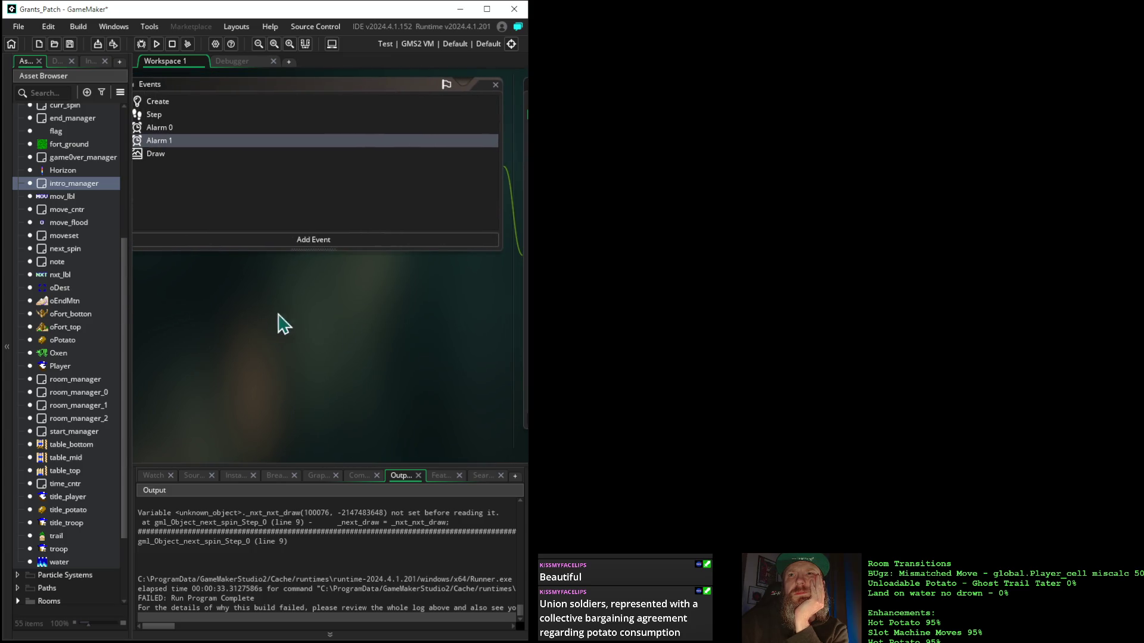
{"action": "double_click", "coordinate": [162, 128]}
{"action": "left_click_drag", "start_coordinate": [168, 314], "coordinate": [376, 321]}
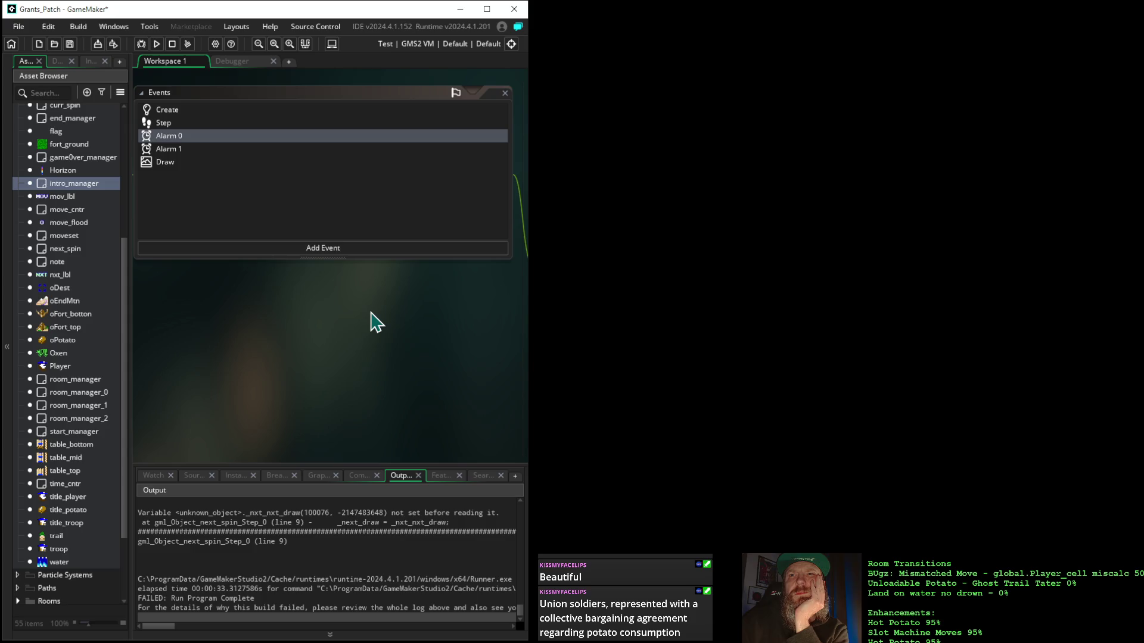
{"action": "mouse_move", "coordinate": [375, 321]}
{"action": "left_mouse_down"}
{"action": "mouse_move", "coordinate": [338, 320]}
{"action": "mouse_move", "coordinate": [398, 314]}
{"action": "left_mouse_up"}
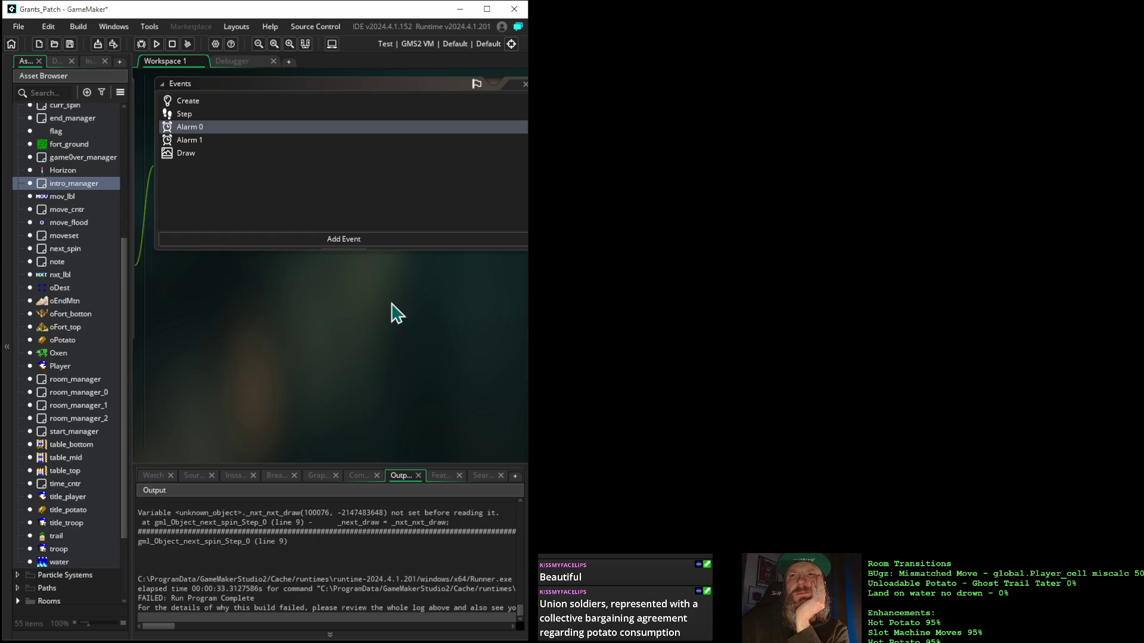
Step: Check intro_manager's Step, Alarm 0 and Draw code, then open the room_manager object
{"action": "left_click", "coordinate": [186, 115]}
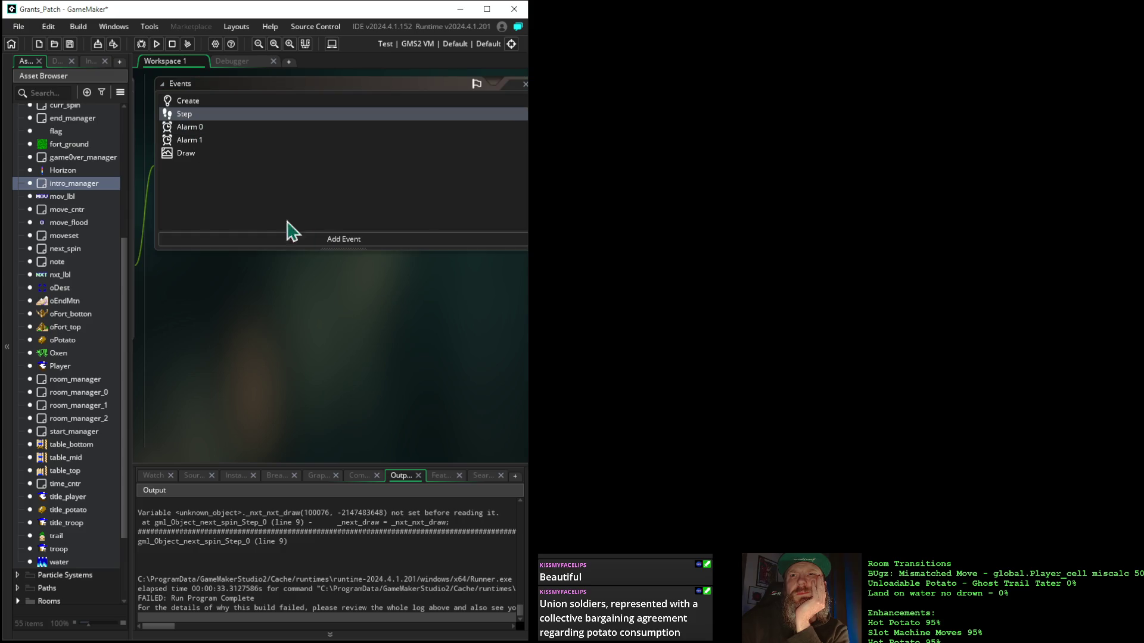
{"action": "mouse_move", "coordinate": [441, 301]}
{"action": "left_mouse_down"}
{"action": "mouse_move", "coordinate": [106, 301]}
{"action": "mouse_move", "coordinate": [184, 295]}
{"action": "mouse_move", "coordinate": [467, 317]}
{"action": "mouse_move", "coordinate": [383, 288]}
{"action": "mouse_move", "coordinate": [212, 261]}
{"action": "mouse_move", "coordinate": [179, 273]}
{"action": "left_mouse_up"}
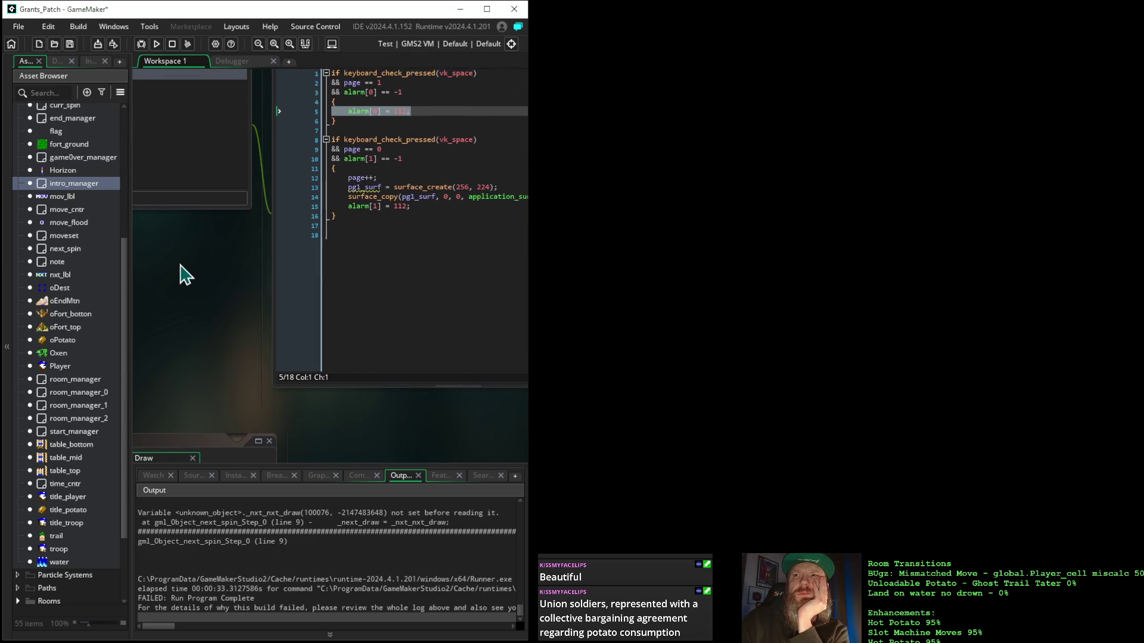
{"action": "mouse_move", "coordinate": [233, 242]}
{"action": "left_mouse_down"}
{"action": "mouse_move", "coordinate": [174, 250]}
{"action": "mouse_move", "coordinate": [388, 250]}
{"action": "left_mouse_up"}
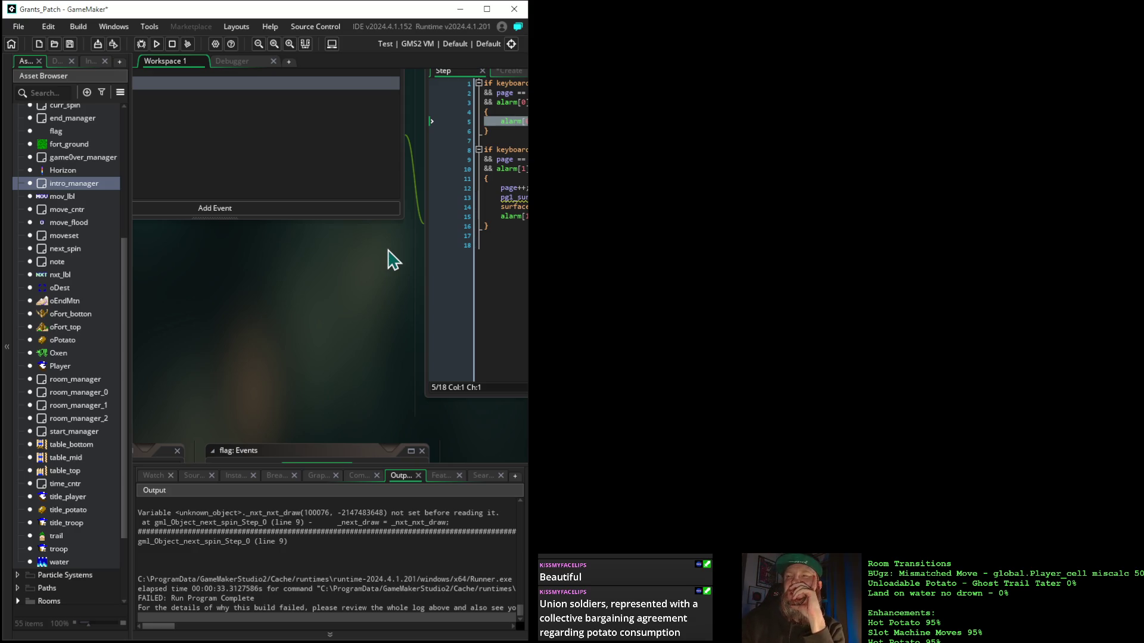
{"action": "mouse_move", "coordinate": [184, 288]}
{"action": "left_mouse_down"}
{"action": "mouse_move", "coordinate": [363, 266]}
{"action": "mouse_move", "coordinate": [430, 330]}
{"action": "mouse_move", "coordinate": [290, 353]}
{"action": "mouse_move", "coordinate": [266, 332]}
{"action": "left_mouse_up"}
{"action": "left_click", "coordinate": [217, 155]}
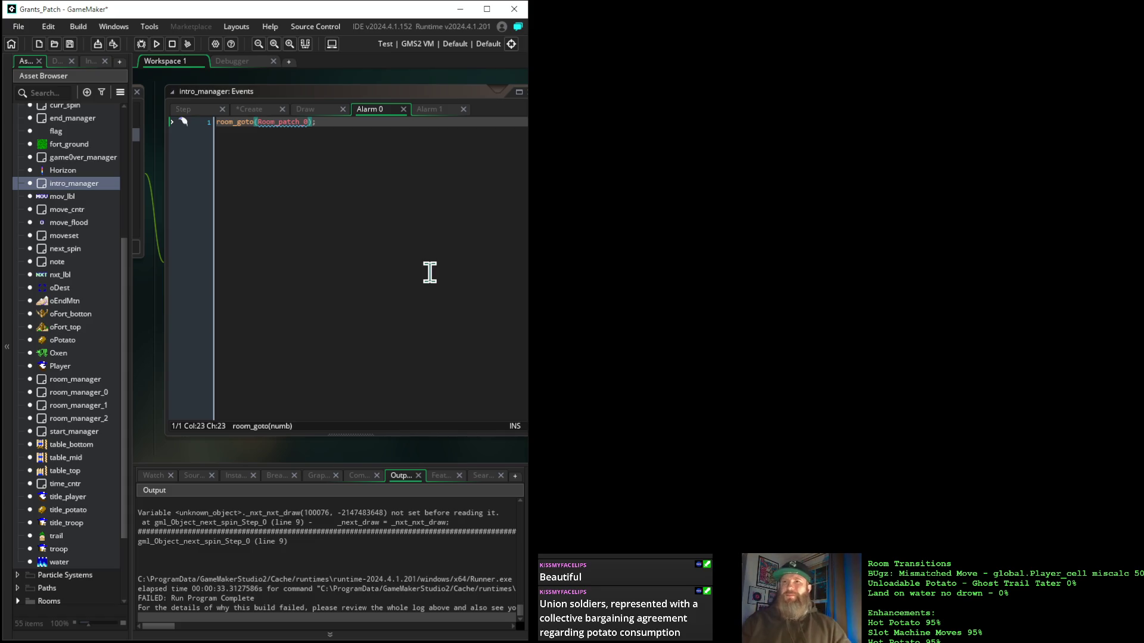
{"action": "left_click", "coordinate": [307, 111]}
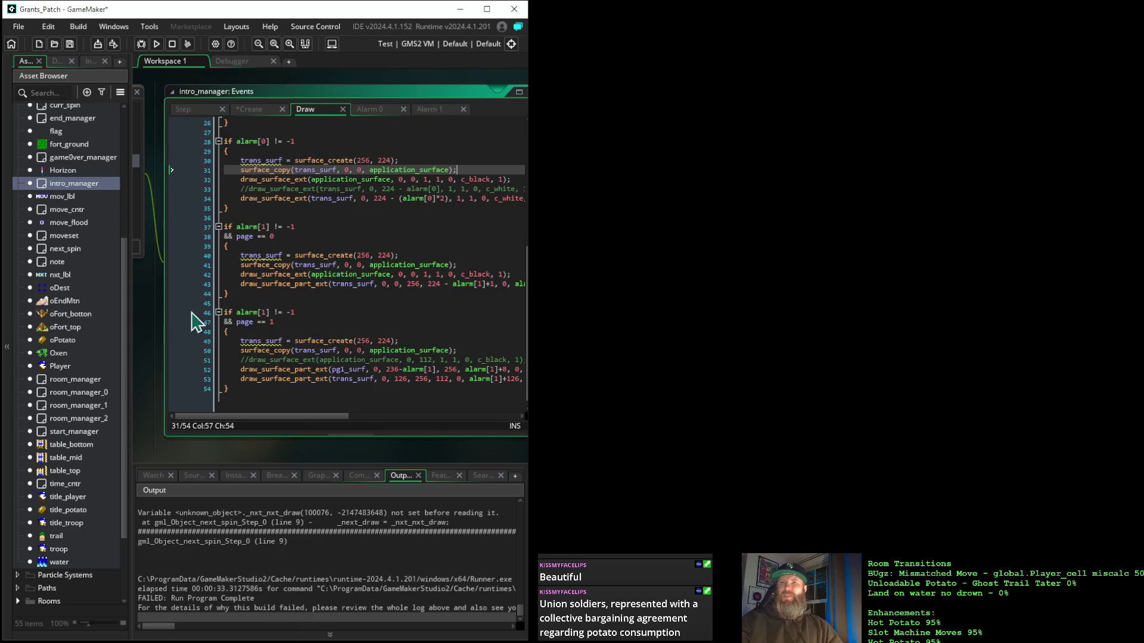
{"action": "double_click", "coordinate": [83, 380]}
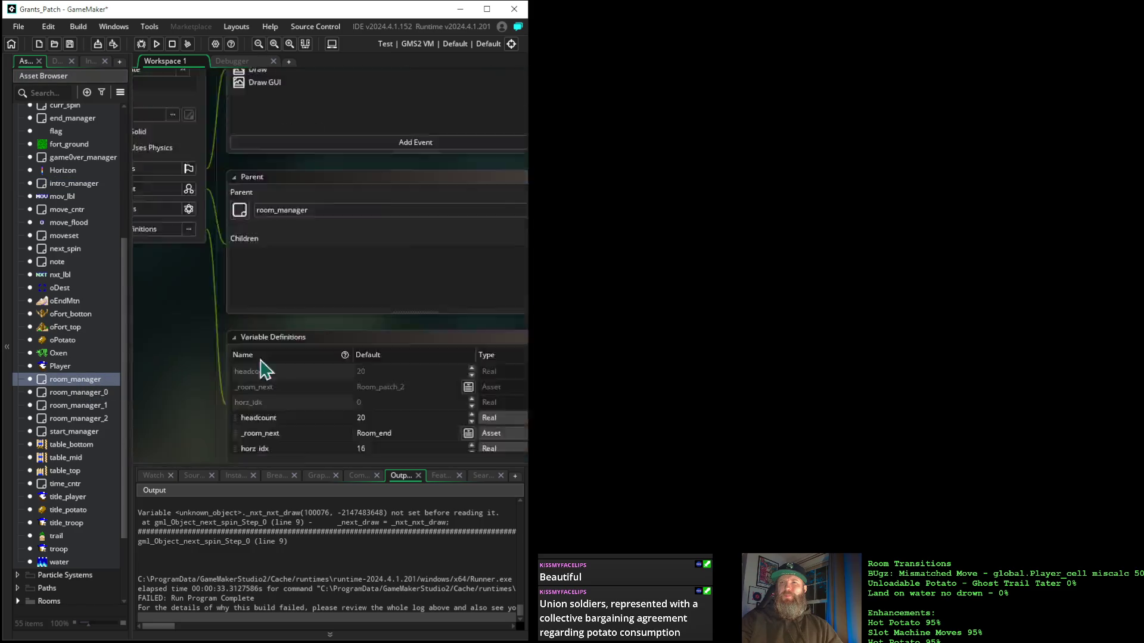
Step: Open room_manager's Draw code and inspect the alarm[2] partial surface draw's height argument
{"action": "left_click", "coordinate": [400, 269]}
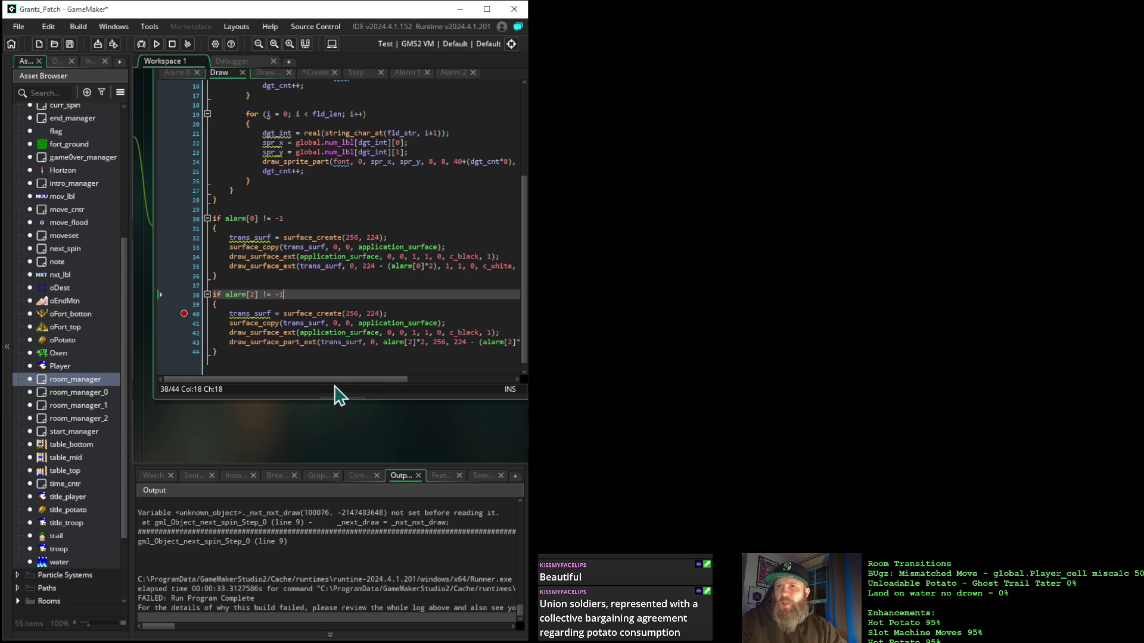
{"action": "left_click", "coordinate": [391, 342]}
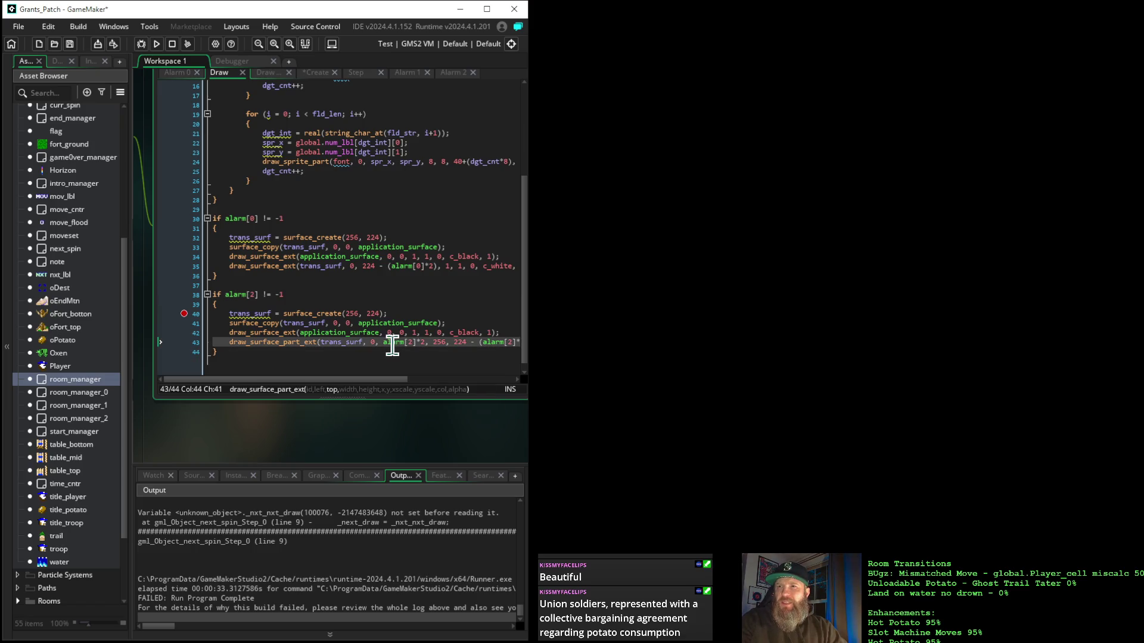
{"action": "left_click", "coordinate": [494, 342]}
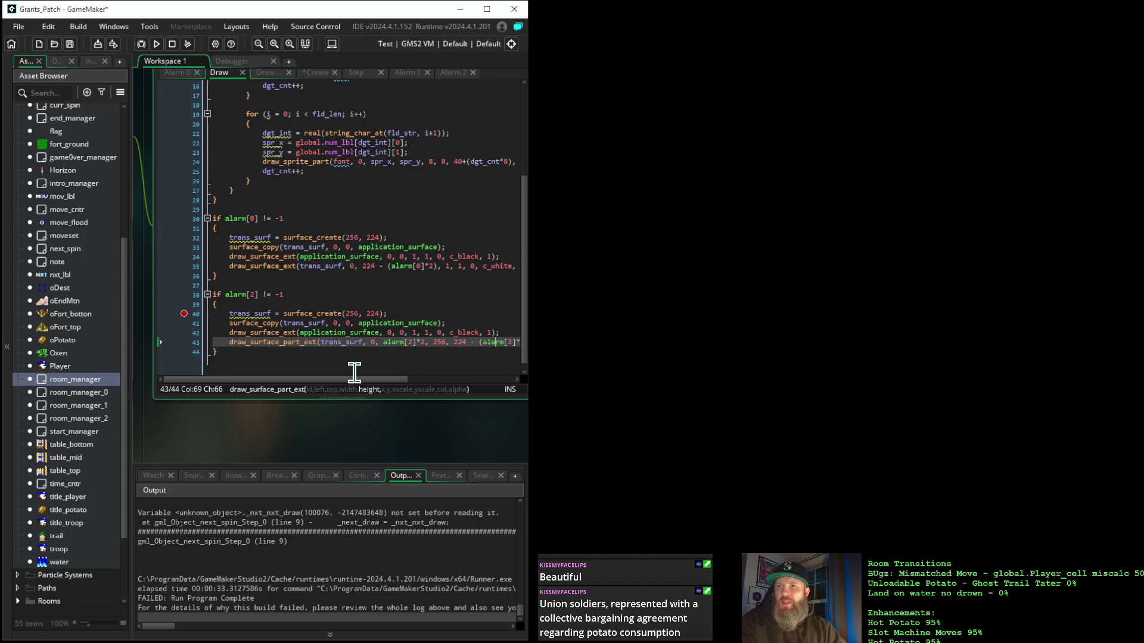
{"action": "mouse_move", "coordinate": [396, 267]}
{"action": "mouse_move", "coordinate": [395, 392]}
{"action": "left_mouse_down"}
{"action": "mouse_move", "coordinate": [308, 391]}
{"action": "mouse_move", "coordinate": [352, 380]}
{"action": "mouse_move", "coordinate": [342, 389]}
{"action": "mouse_move", "coordinate": [311, 379]}
{"action": "left_mouse_up"}
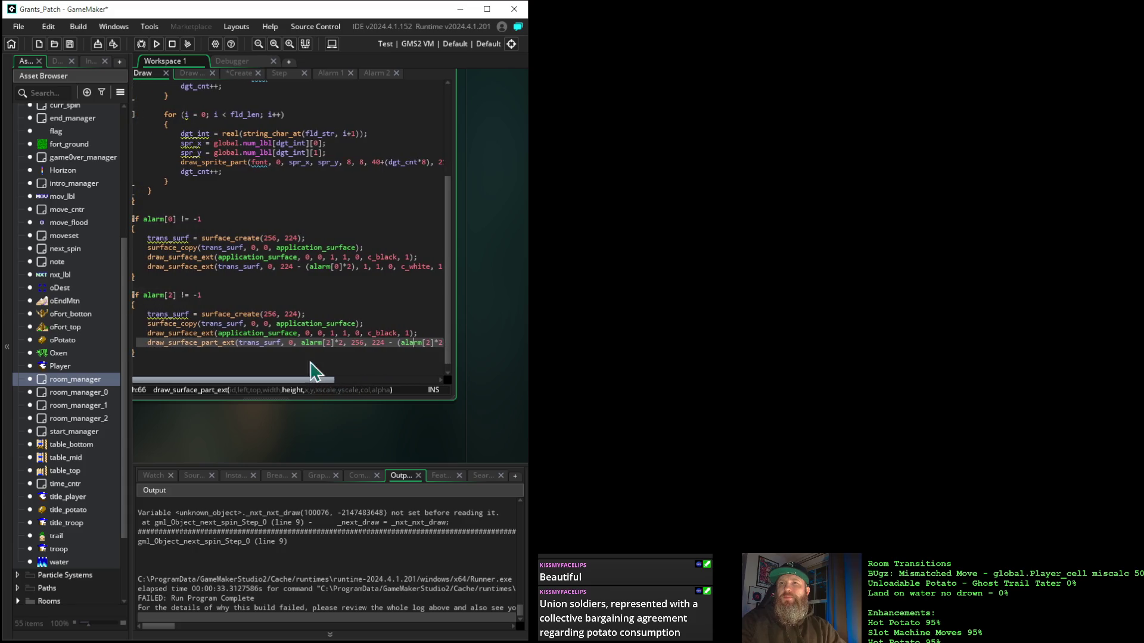
Step: Inspect the alarm[0] surface draw's rotation and yscale, and the application_surface draw arguments
{"action": "left_click", "coordinate": [320, 266]}
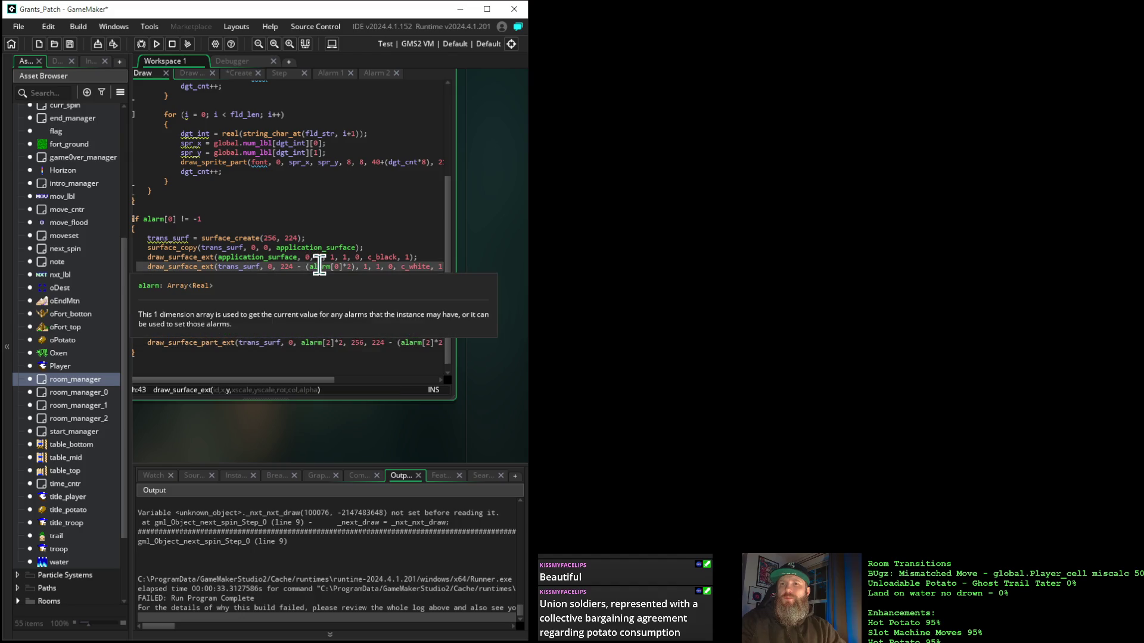
{"action": "left_click", "coordinate": [389, 266]}
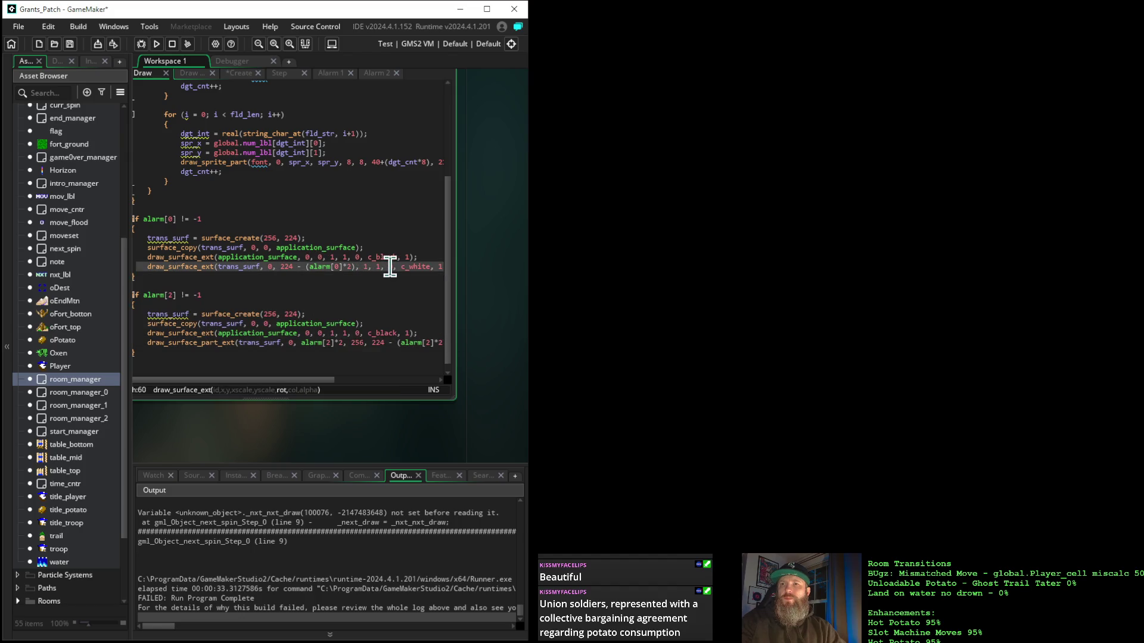
{"action": "left_click", "coordinate": [376, 267]}
{"action": "left_click", "coordinate": [322, 257]}
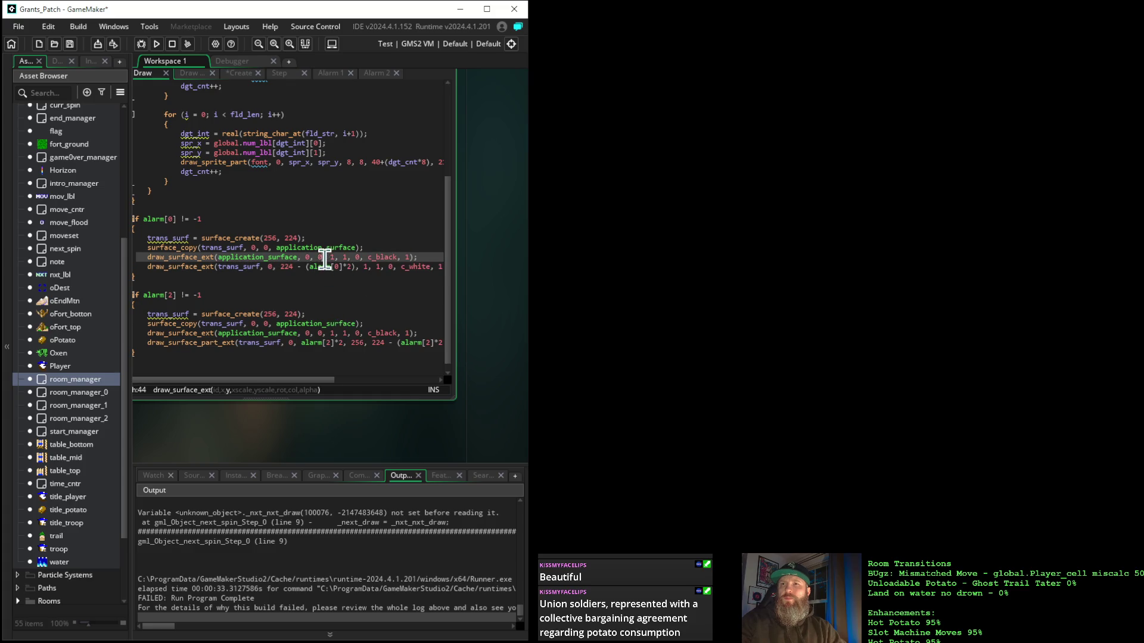
{"action": "left_click", "coordinate": [236, 256]}
Step: Restore the code into room_manager's events window with the caret between the alarm blocks
{"action": "left_click", "coordinate": [261, 368]}
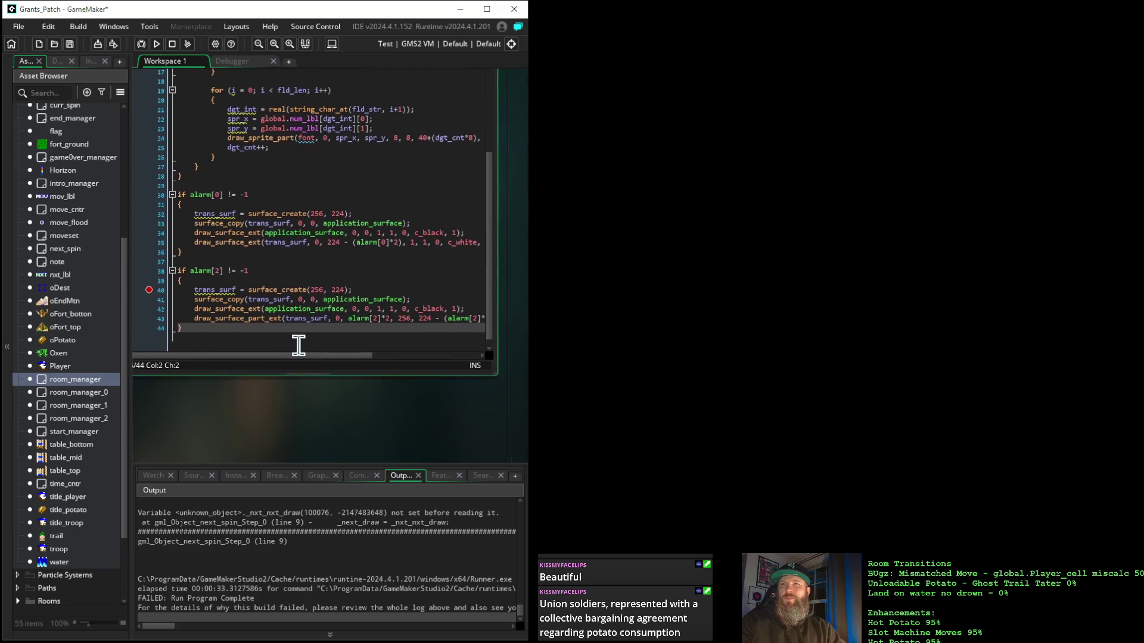
{"action": "mouse_move", "coordinate": [302, 302]}
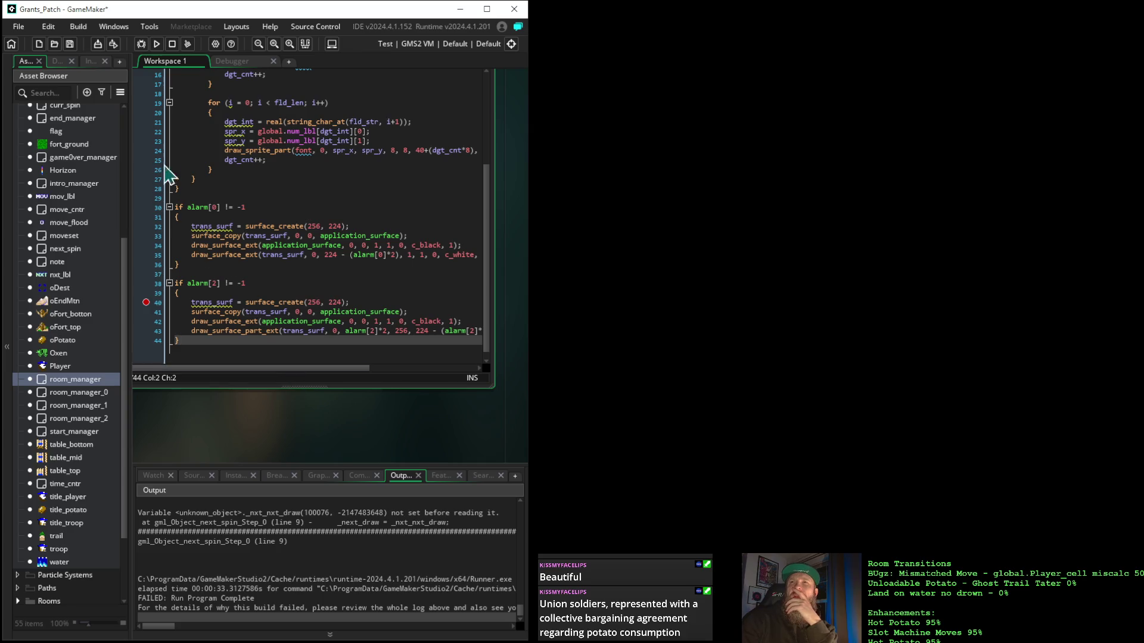
{"action": "left_click", "coordinate": [250, 401]}
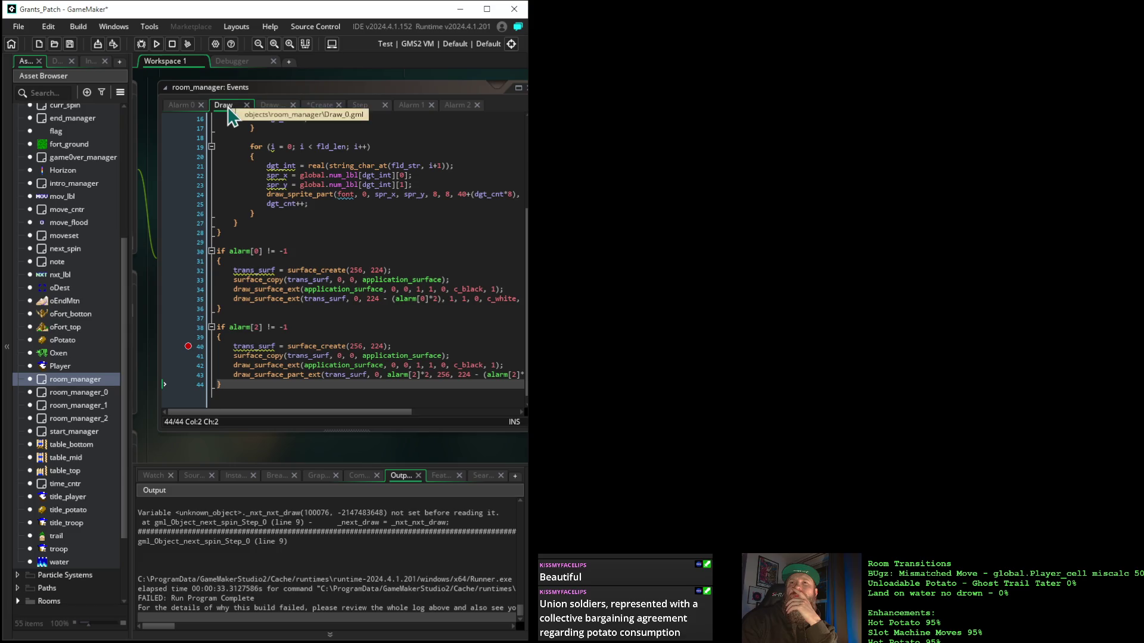
{"action": "left_click", "coordinate": [327, 316]}
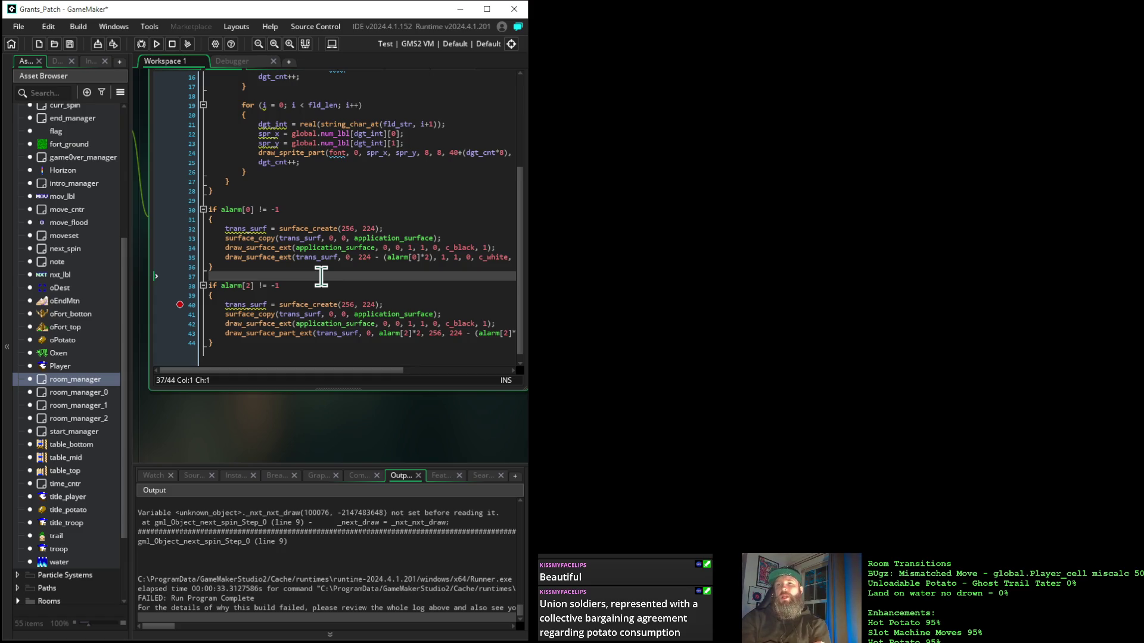
Step: Paste the move_phase lines after the alarm[2] opening brace and remove the extra empty line
{"action": "left_click", "coordinate": [238, 296]}
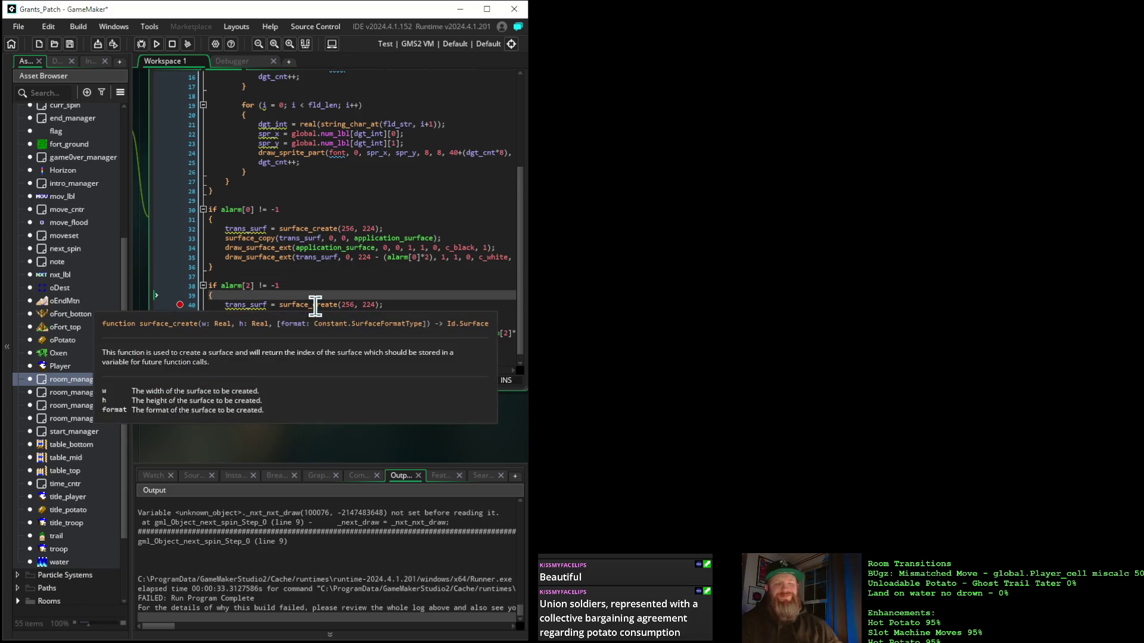
{"action": "key", "text": "Return"}
{"action": "type", "text": "/// @description drop pause global.move_phase = false;"}
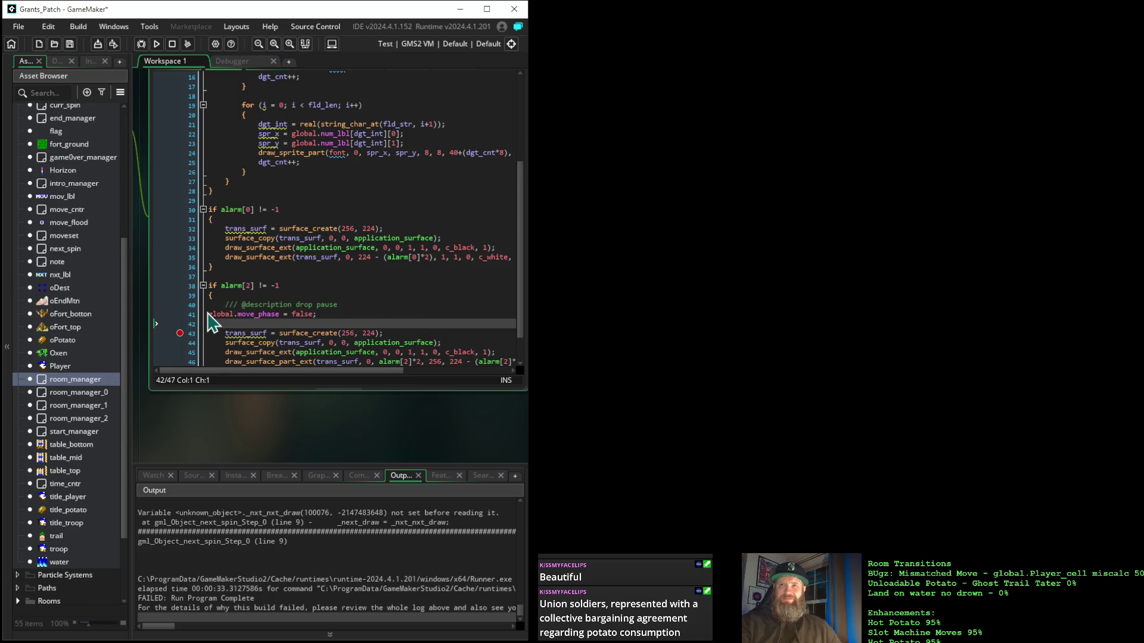
{"action": "key", "text": "Up"}
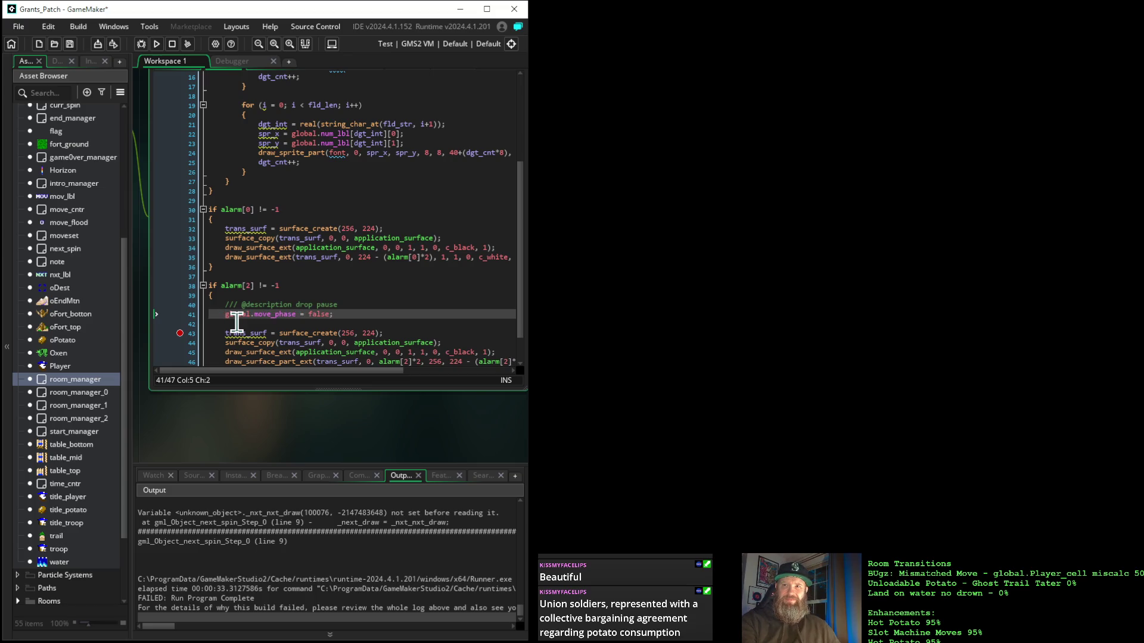
{"action": "key", "text": "Down"}
{"action": "key", "text": "BackSpace"}
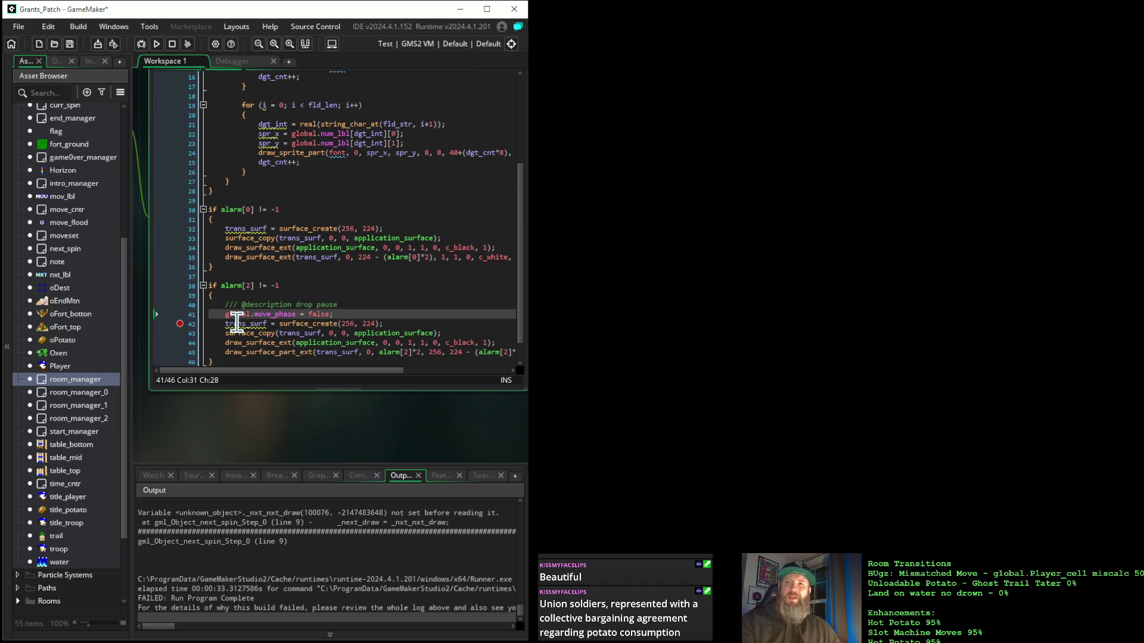
Step: Delete the pasted comment, change move_phase's value to true, and run the game
{"action": "mouse_move", "coordinate": [339, 305]}
{"action": "left_mouse_down"}
{"action": "mouse_move", "coordinate": [179, 307]}
{"action": "mouse_move", "coordinate": [177, 315]}
{"action": "left_mouse_up"}
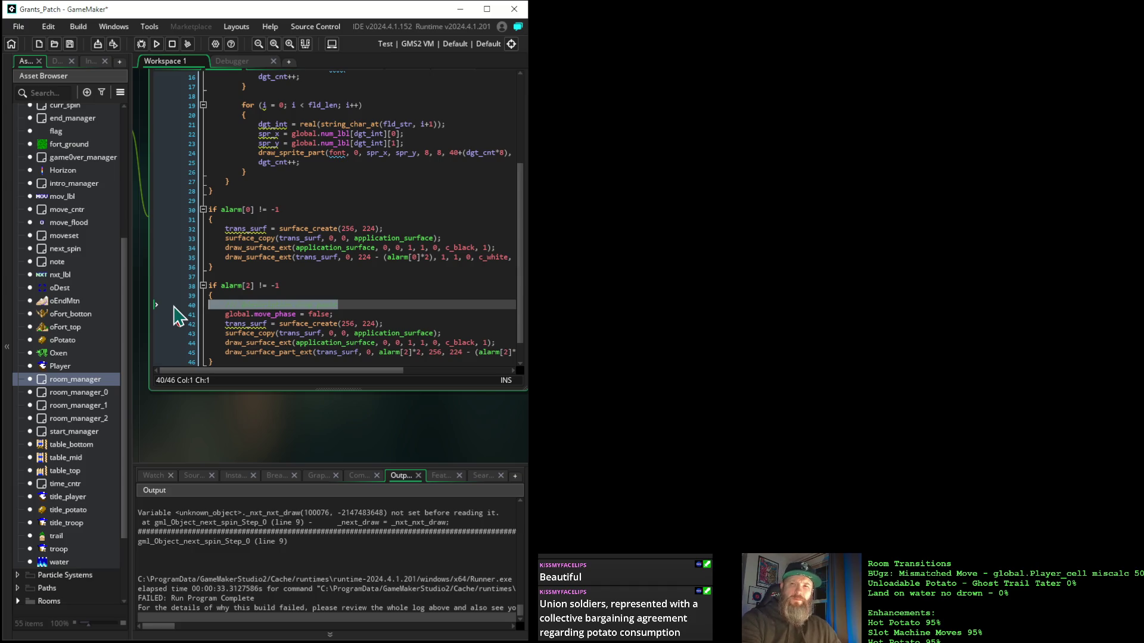
{"action": "key", "text": "Delete"}
{"action": "key", "text": "BackSpace"}
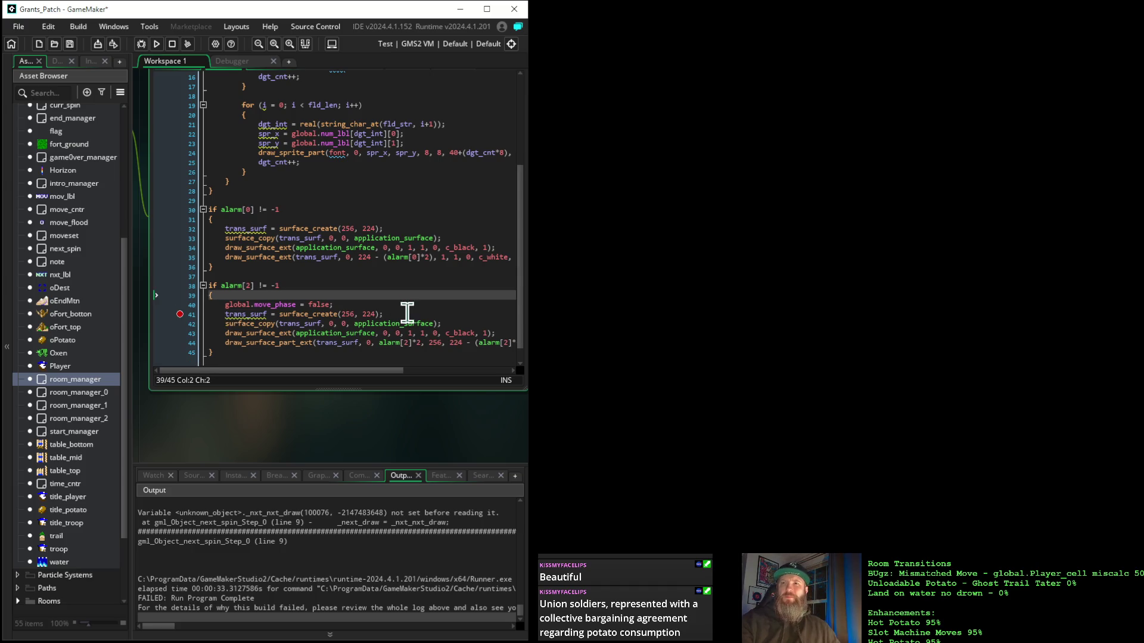
{"action": "left_click_drag", "start_coordinate": [326, 298], "coordinate": [330, 306]}
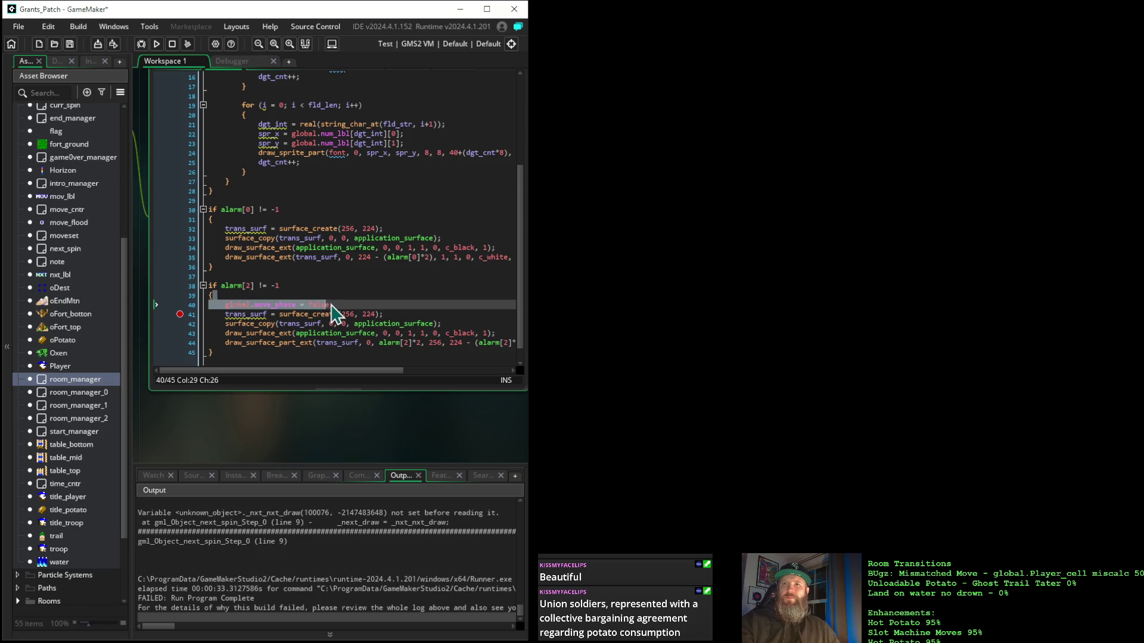
{"action": "left_click", "coordinate": [331, 306]}
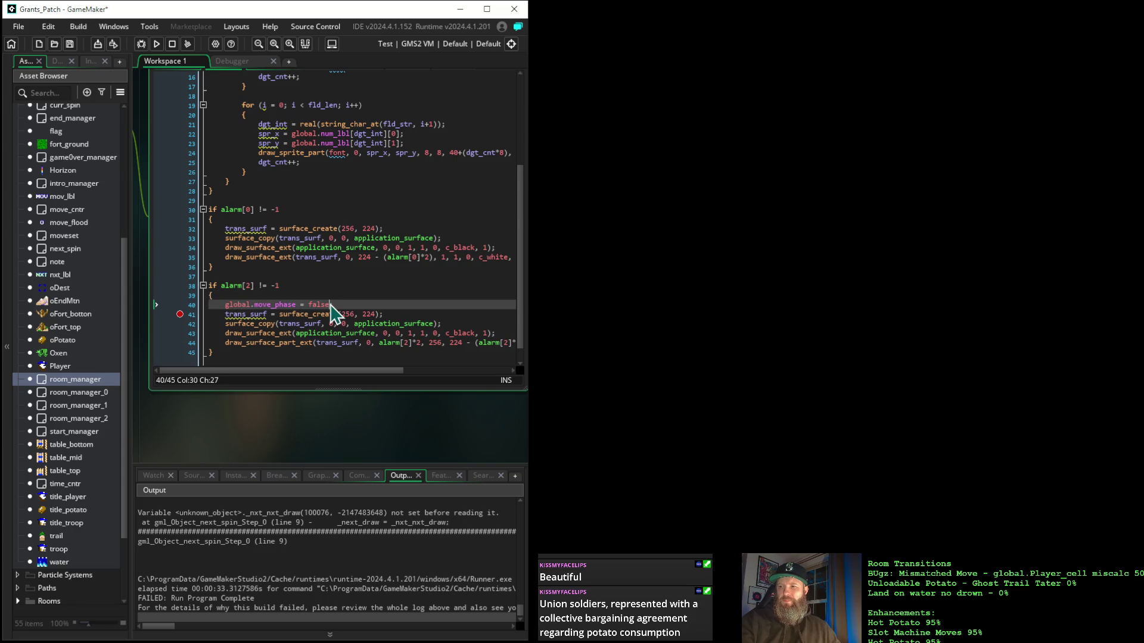
{"action": "key", "text": "BackSpace"}
{"action": "key", "text": "BackSpace"}
{"action": "key", "text": "BackSpace"}
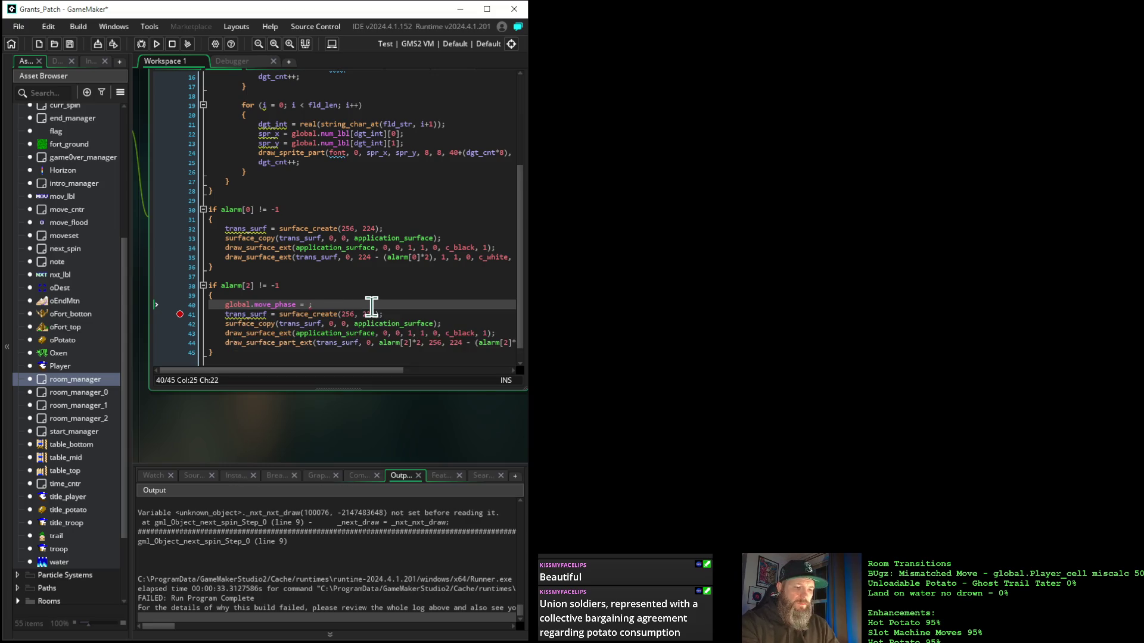
{"action": "type", "text": "true"}
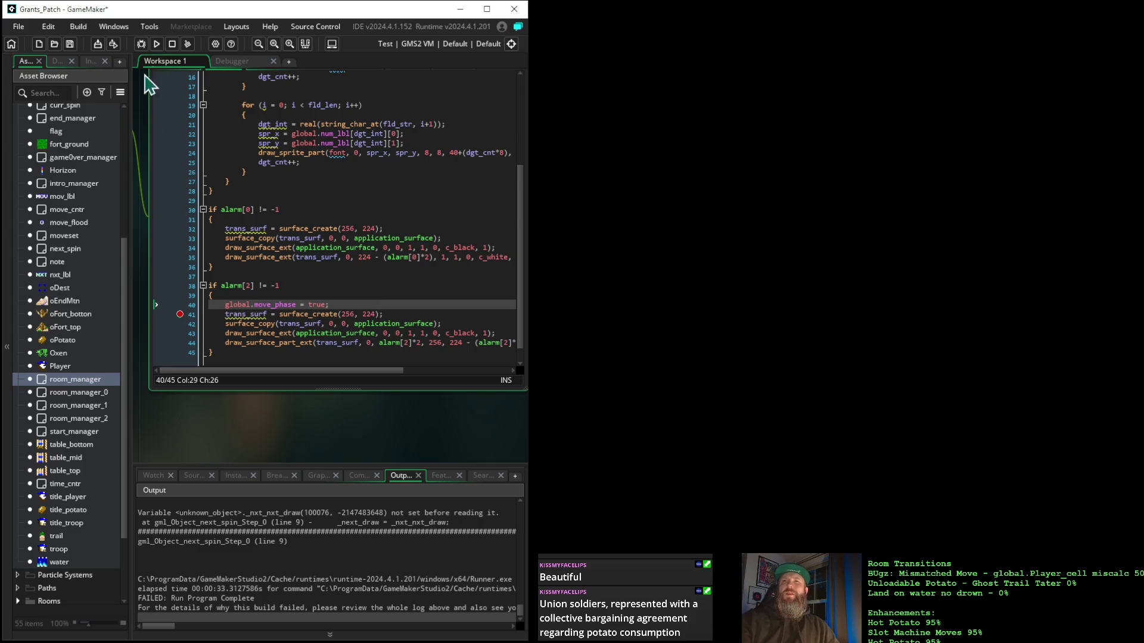
{"action": "left_click", "coordinate": [156, 44]}
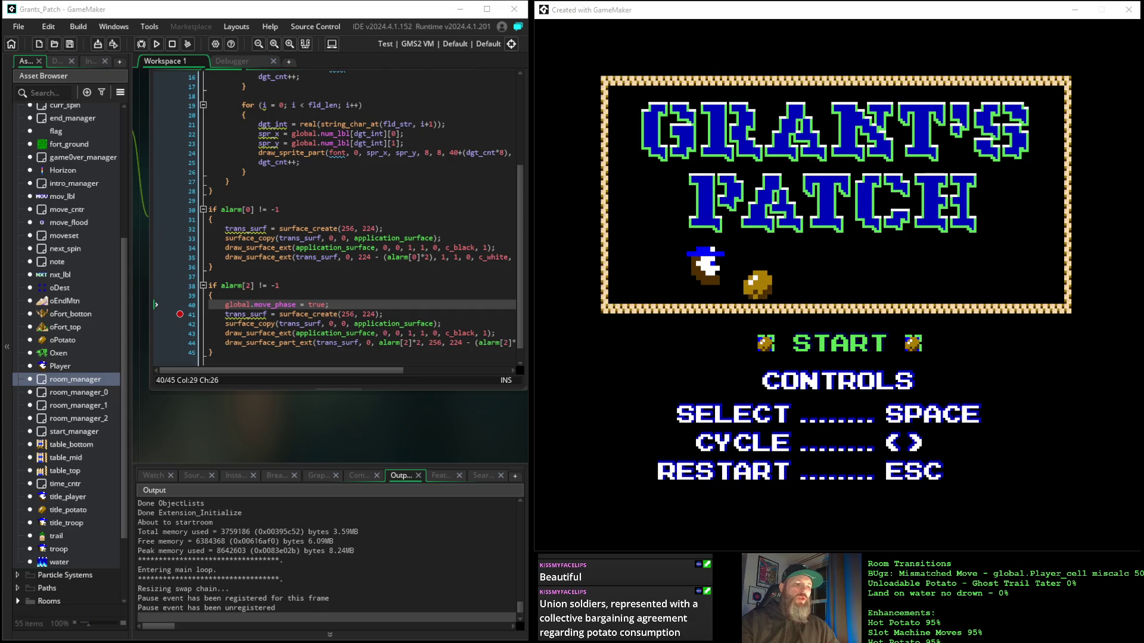
Step: Bring the game forward, abort at next_spin's code error, and select the move_phase line
{"action": "left_click", "coordinate": [840, 13]}
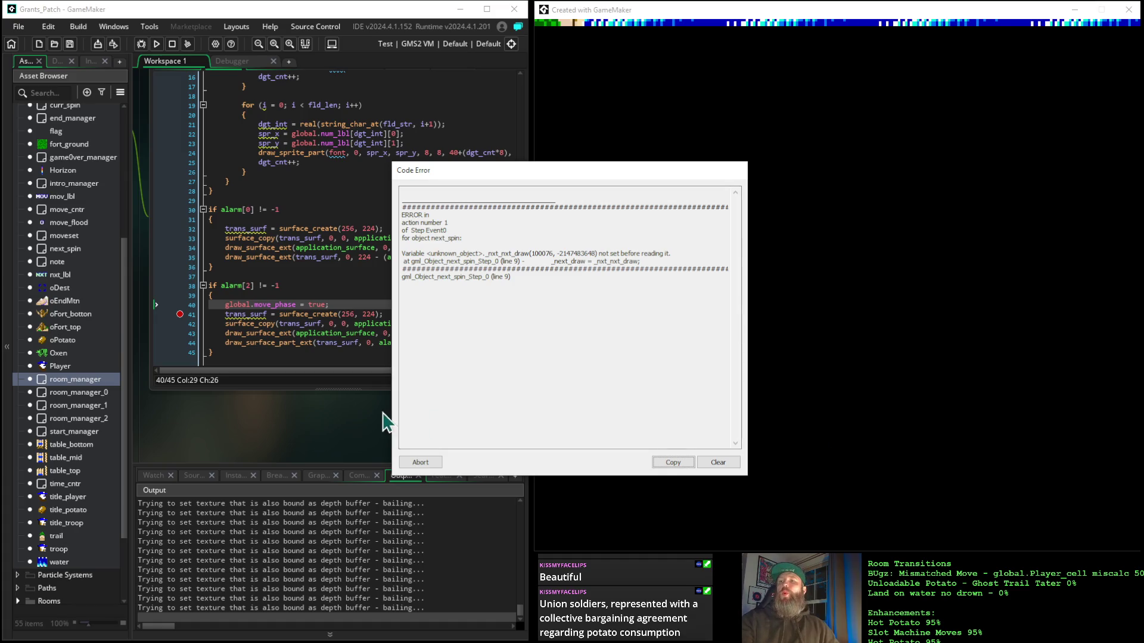
{"action": "left_click", "coordinate": [419, 469]}
{"action": "left_click_drag", "start_coordinate": [330, 305], "coordinate": [208, 305]}
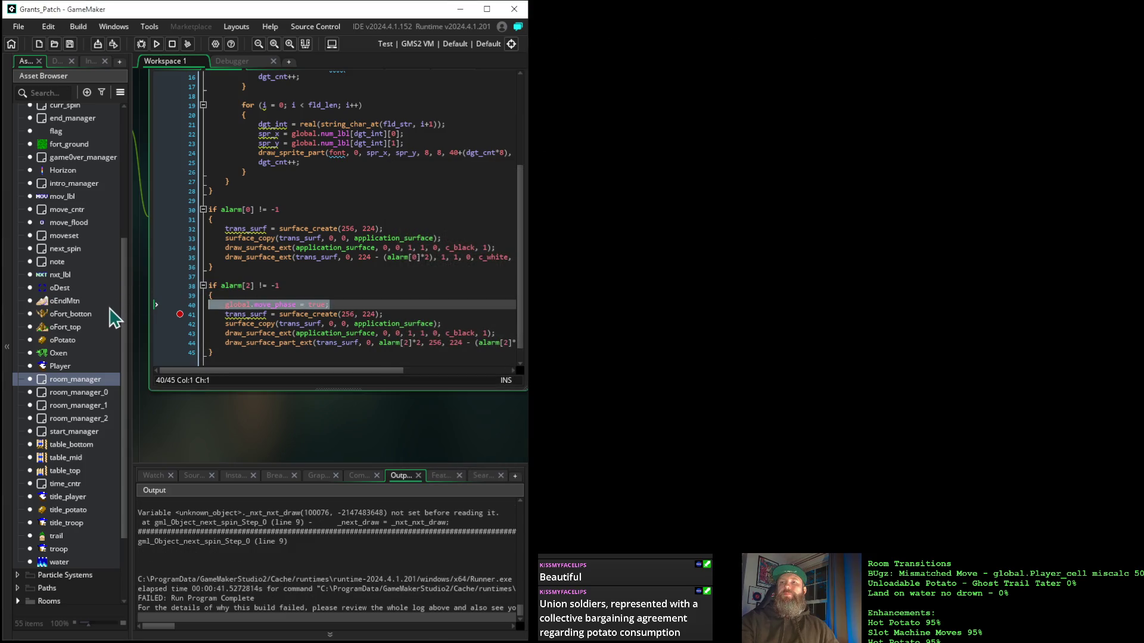
Step: Delete the global.move_phase assignment line from the Draw event's alarm[2] block
{"action": "key", "text": "Delete"}
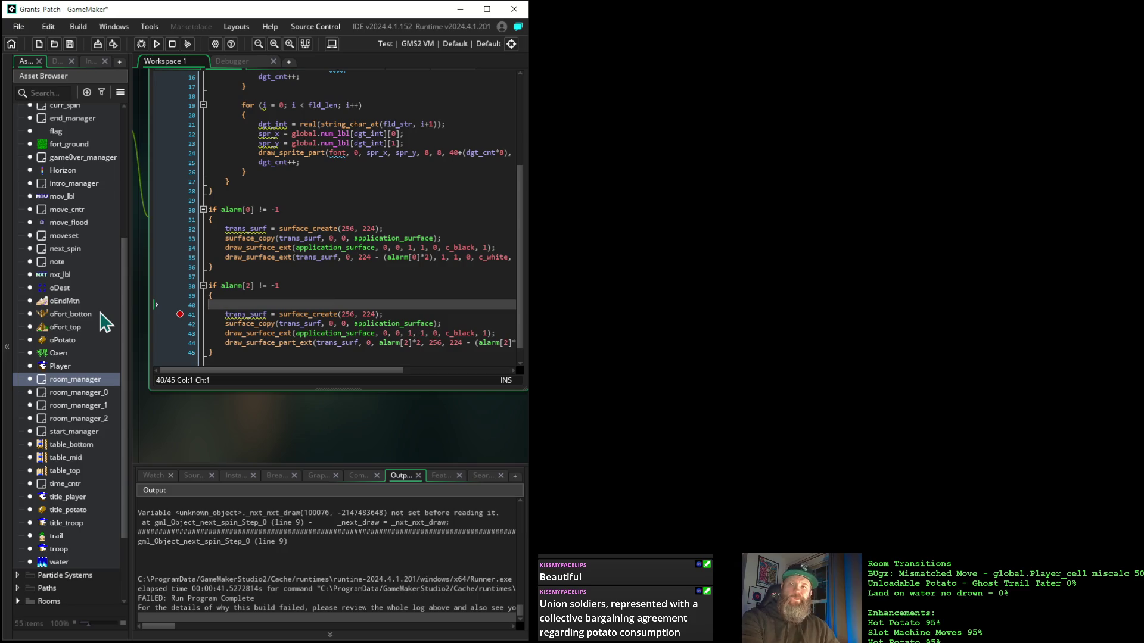
{"action": "key", "text": "BackSpace"}
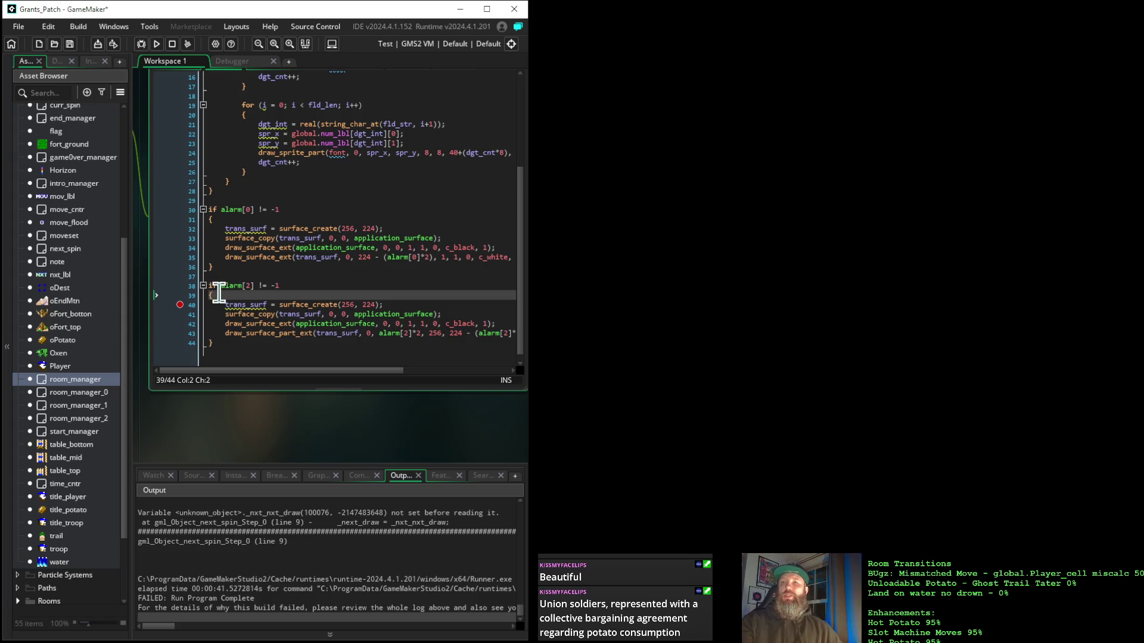
{"action": "scroll", "coordinate": [329, 268], "scroll_direction": "down", "scroll_amount": 1}
{"action": "scroll", "coordinate": [330, 268], "scroll_direction": "up", "scroll_amount": 5}
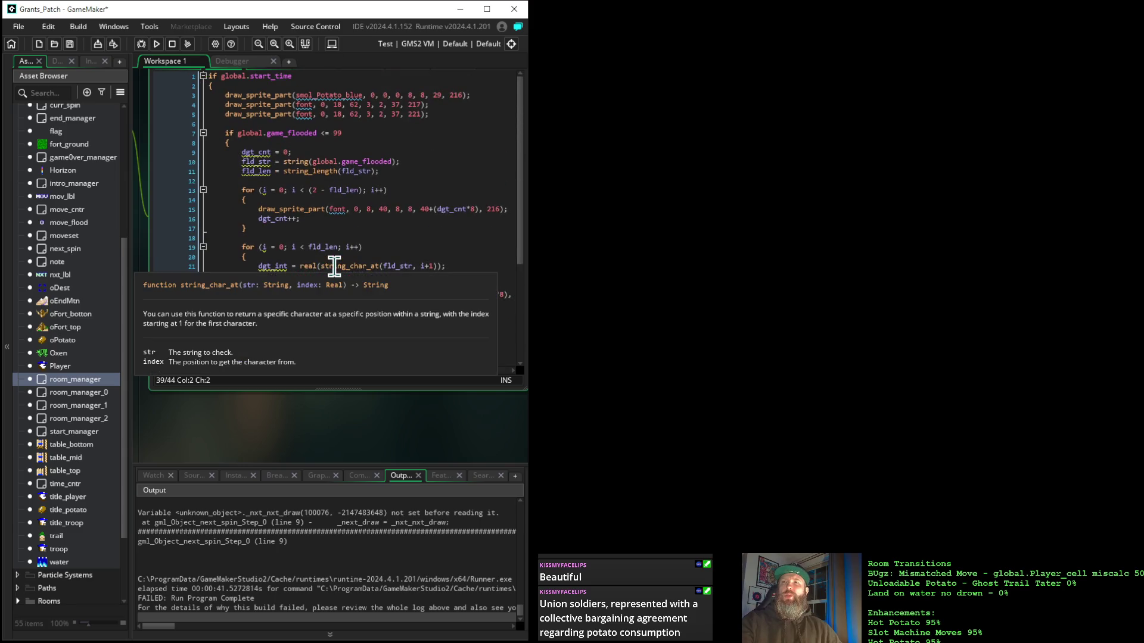
Step: Scroll through the Draw code and pan to the room_manager Events window
{"action": "scroll", "coordinate": [334, 267], "scroll_direction": "down", "scroll_amount": 4}
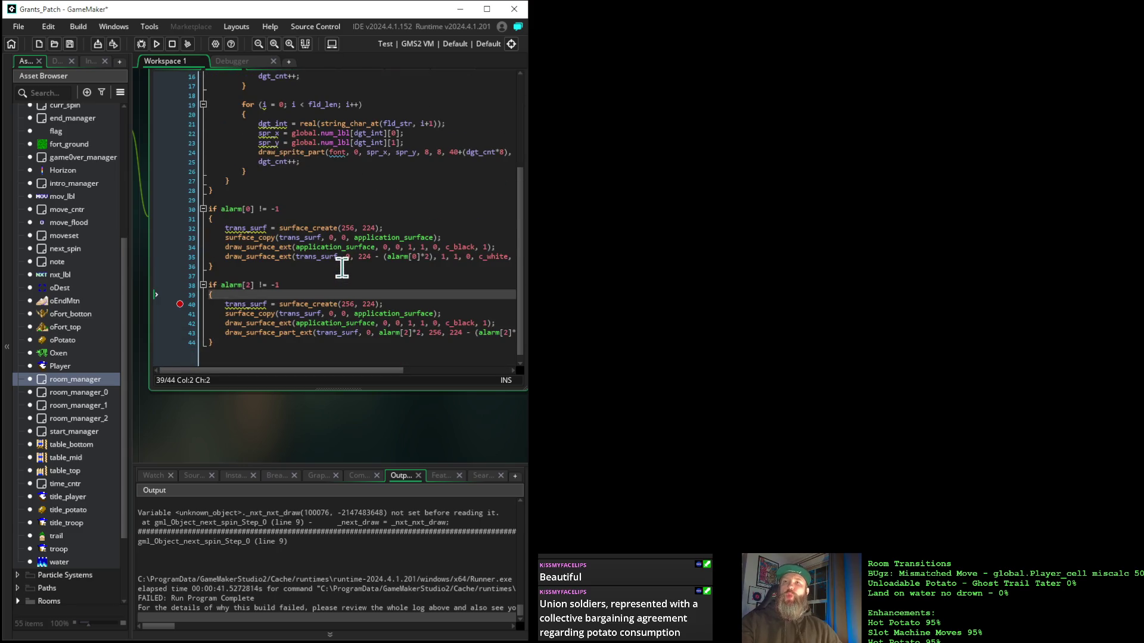
{"action": "scroll", "coordinate": [244, 203], "scroll_direction": "up", "scroll_amount": 5}
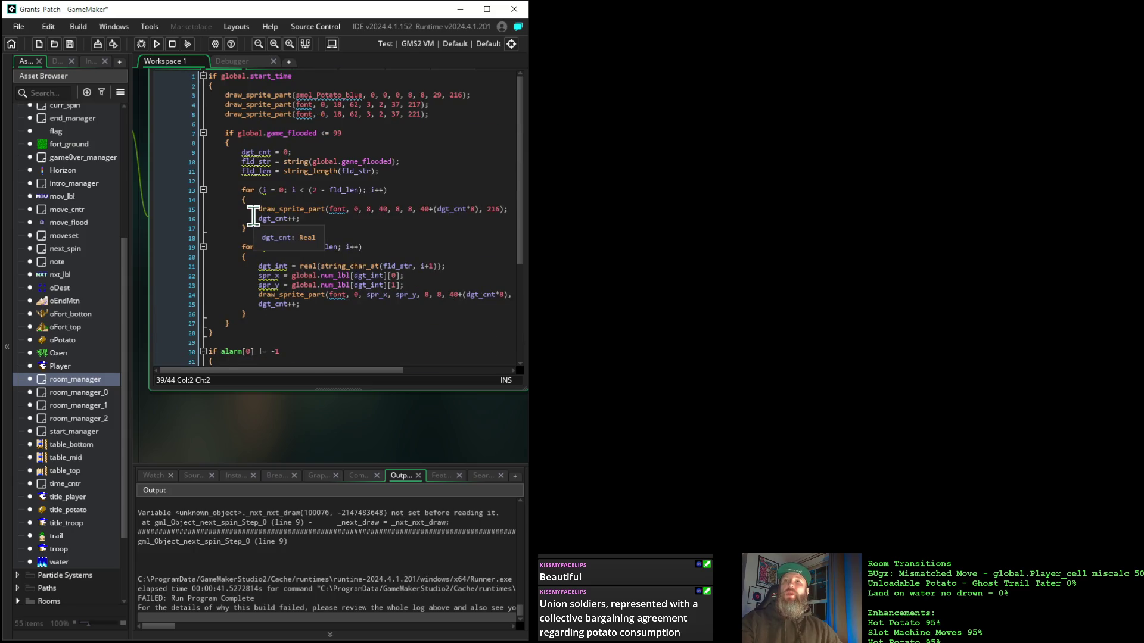
{"action": "scroll", "coordinate": [230, 319], "scroll_direction": "down", "scroll_amount": 5}
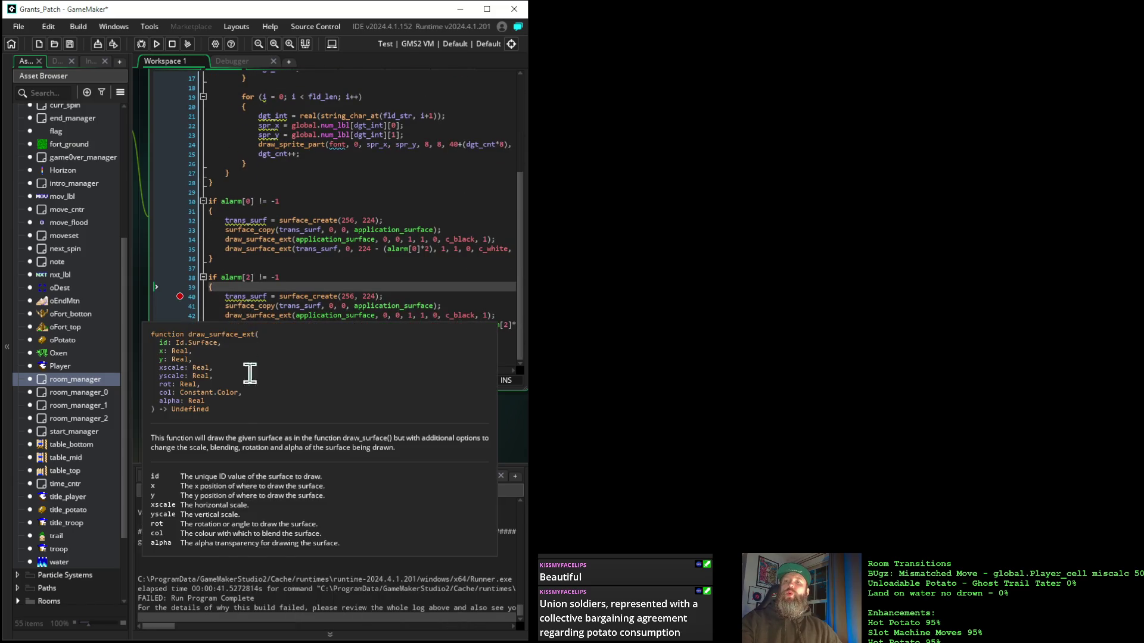
{"action": "mouse_move", "coordinate": [218, 429]}
{"action": "left_mouse_down"}
{"action": "mouse_move", "coordinate": [301, 474]}
{"action": "mouse_move", "coordinate": [255, 452]}
{"action": "mouse_move", "coordinate": [235, 458]}
{"action": "mouse_move", "coordinate": [316, 484]}
{"action": "mouse_move", "coordinate": [463, 487]}
{"action": "left_mouse_up"}
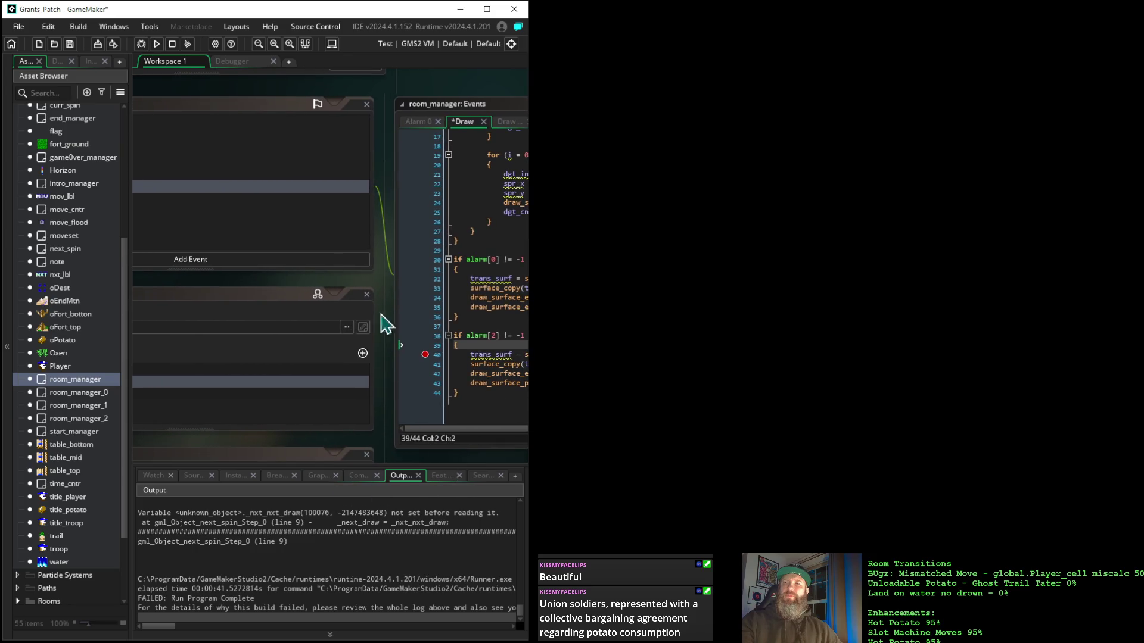
Step: Look through room_manager's Alarm 0, Alarm 1, Alarm 2 and Create event code
{"action": "left_click_drag", "start_coordinate": [215, 290], "coordinate": [378, 341]}
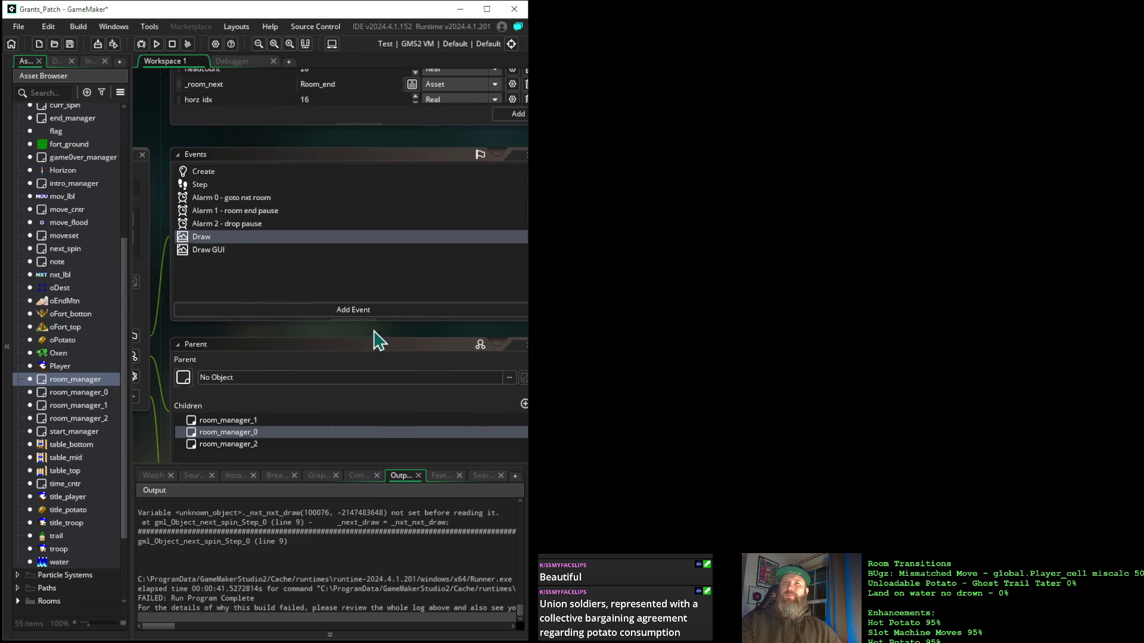
{"action": "left_click", "coordinate": [250, 198]}
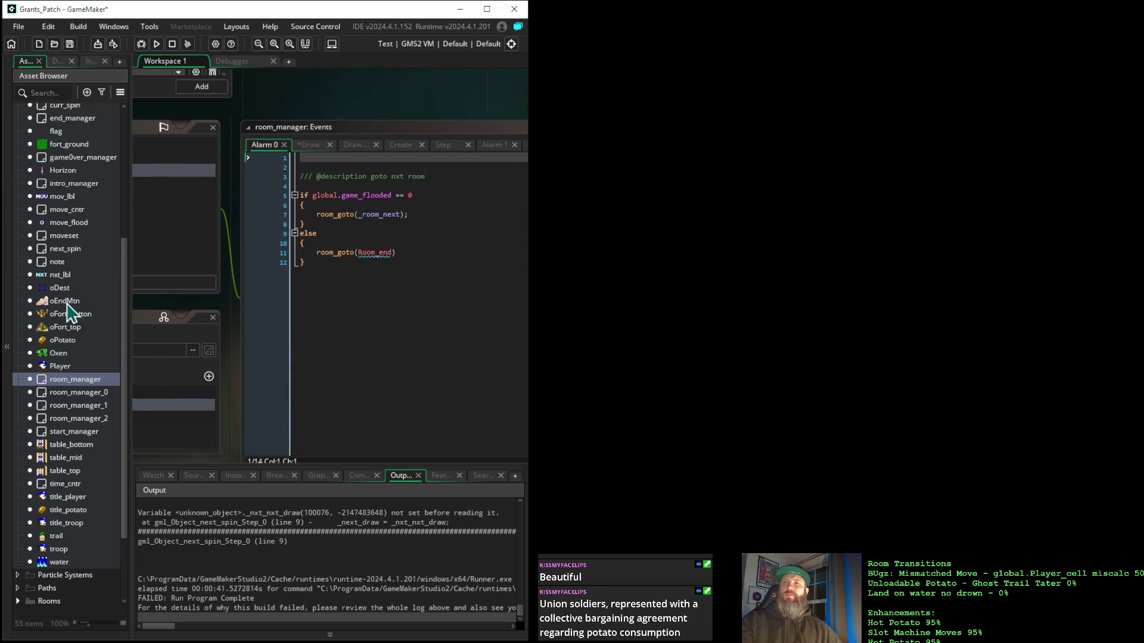
{"action": "left_click", "coordinate": [179, 316]}
{"action": "left_click", "coordinate": [211, 202]}
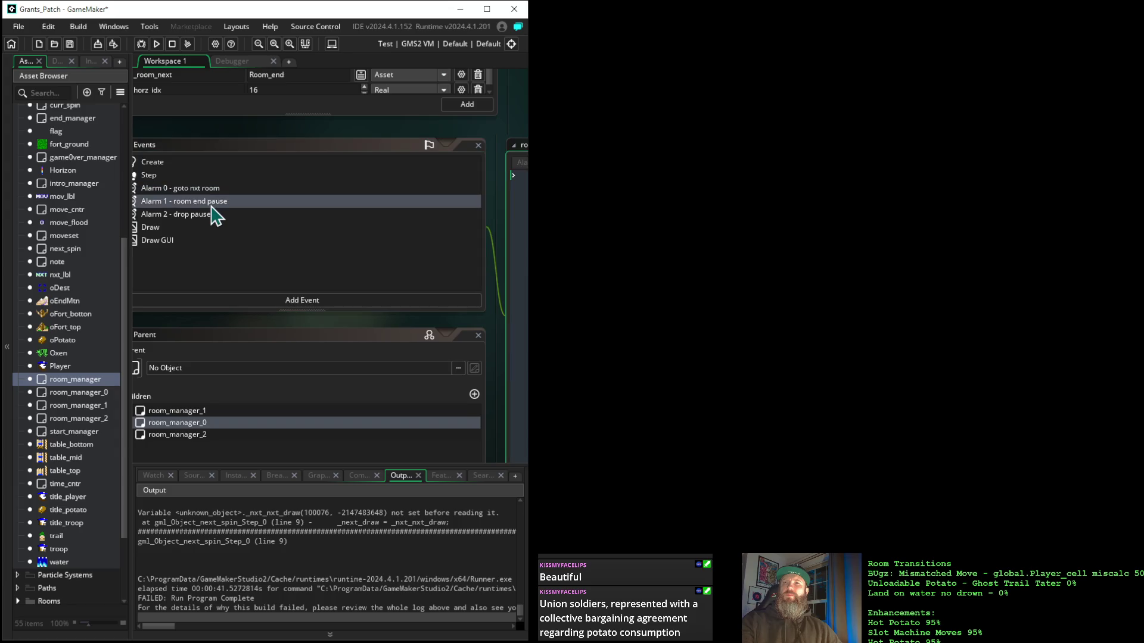
{"action": "mouse_move", "coordinate": [415, 331]}
{"action": "left_mouse_down"}
{"action": "mouse_move", "coordinate": [256, 302]}
{"action": "mouse_move", "coordinate": [406, 326]}
{"action": "left_mouse_up"}
{"action": "left_click", "coordinate": [177, 210]}
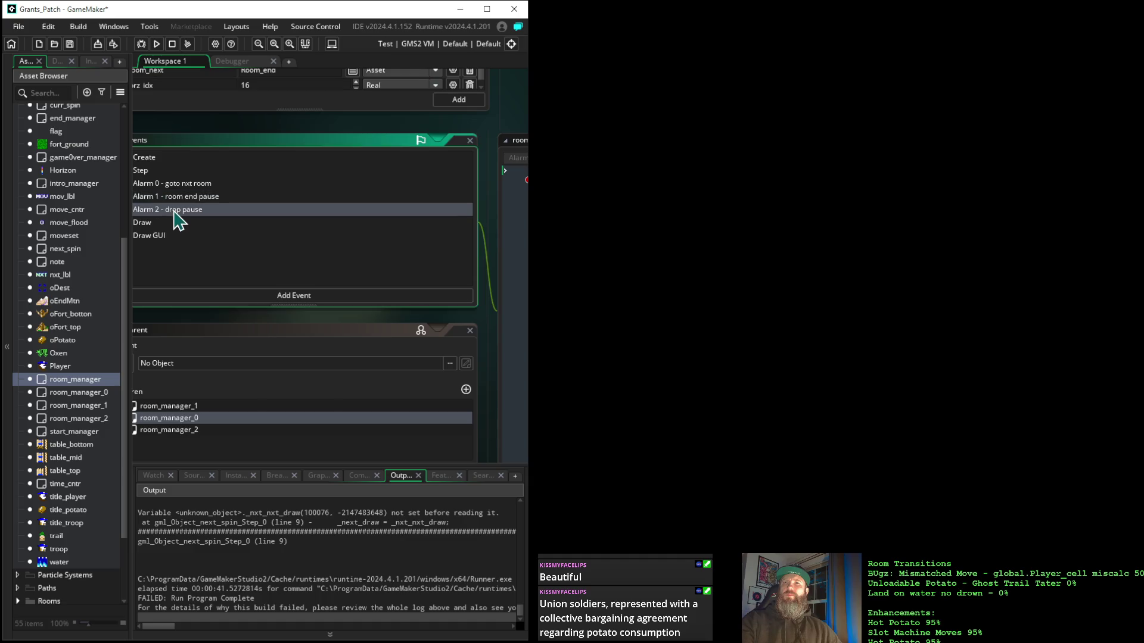
{"action": "left_click_drag", "start_coordinate": [434, 309], "coordinate": [242, 299]}
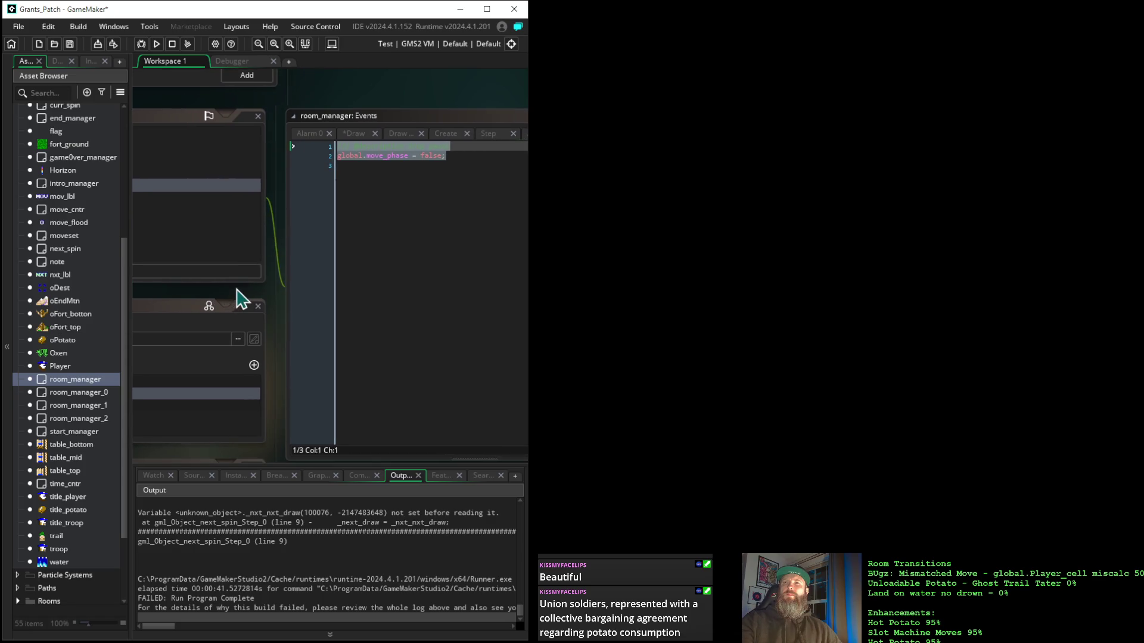
{"action": "left_click_drag", "start_coordinate": [241, 299], "coordinate": [402, 302]}
{"action": "mouse_move", "coordinate": [208, 308]}
{"action": "left_mouse_down"}
{"action": "mouse_move", "coordinate": [332, 306]}
{"action": "mouse_move", "coordinate": [273, 257]}
{"action": "left_mouse_up"}
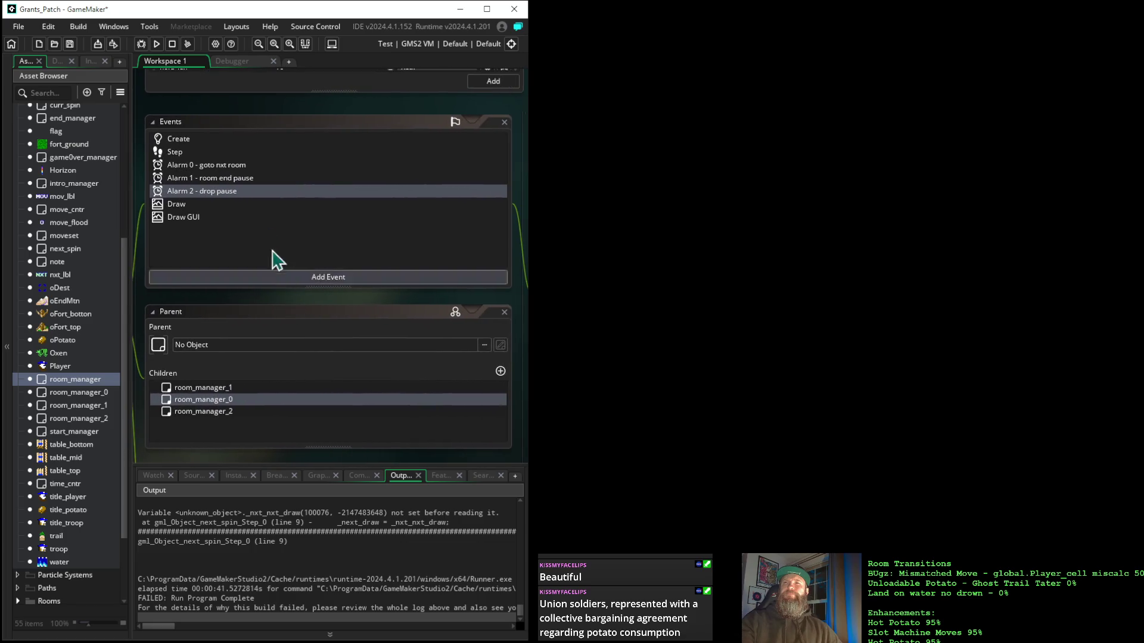
{"action": "left_click", "coordinate": [197, 140]}
{"action": "mouse_move", "coordinate": [456, 302]}
{"action": "left_mouse_down"}
{"action": "mouse_move", "coordinate": [257, 303]}
{"action": "mouse_move", "coordinate": [475, 296]}
{"action": "left_mouse_up"}
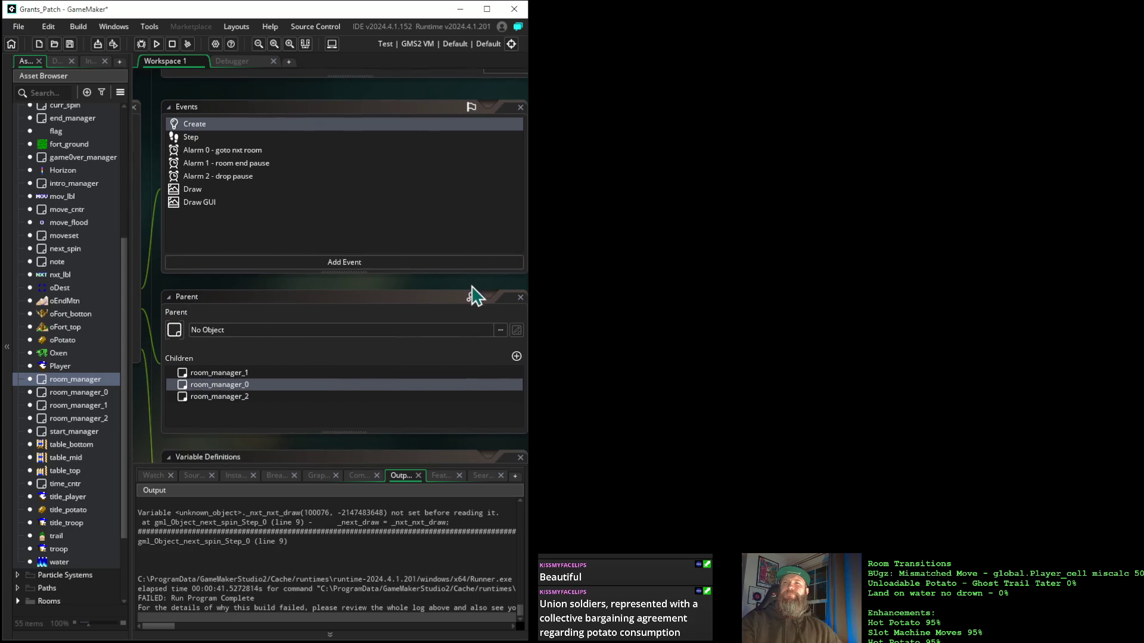
Step: Delete both lines of the Alarm 2 drop pause code, then launch a build
{"action": "left_click", "coordinate": [228, 178]}
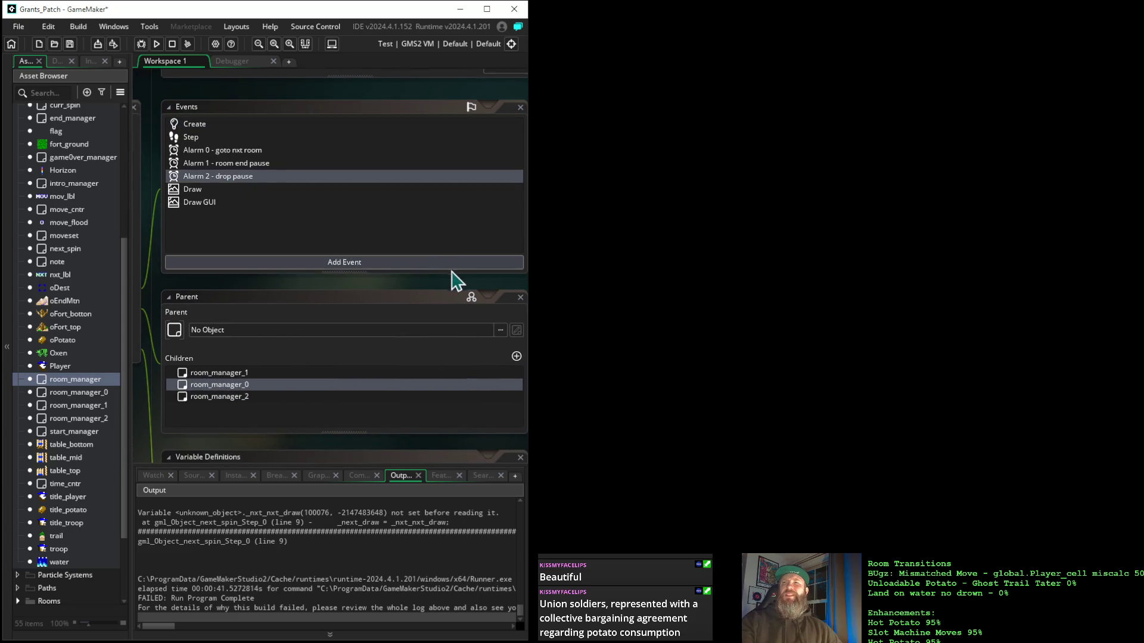
{"action": "mouse_move", "coordinate": [472, 294]}
{"action": "left_mouse_down"}
{"action": "mouse_move", "coordinate": [313, 273]}
{"action": "mouse_move", "coordinate": [302, 302]}
{"action": "mouse_move", "coordinate": [256, 319]}
{"action": "left_mouse_up"}
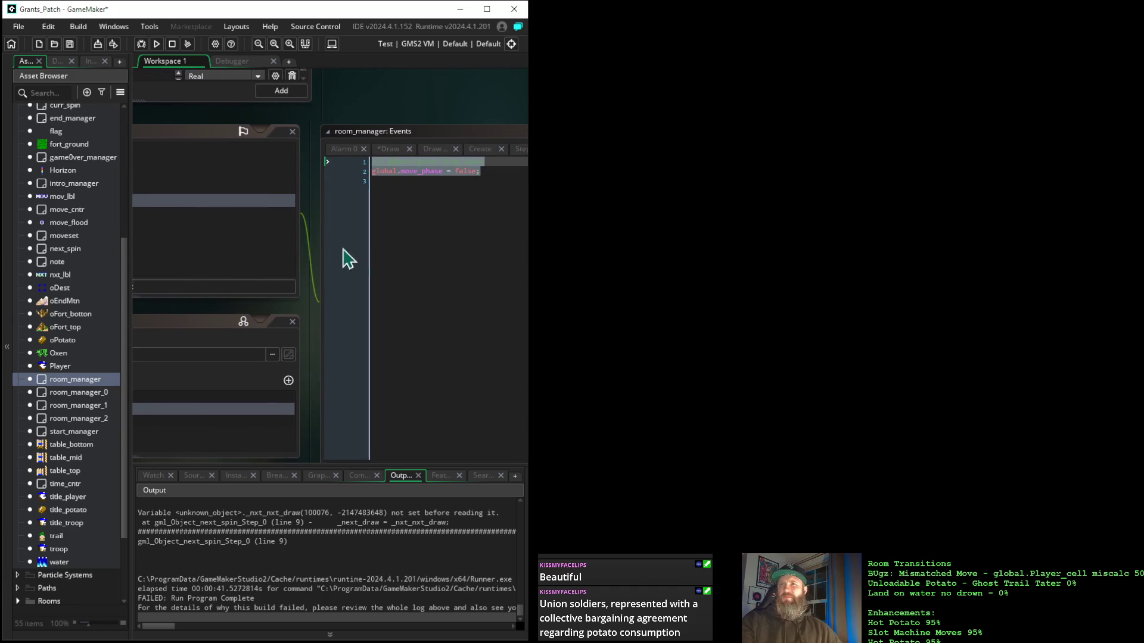
{"action": "left_click", "coordinate": [458, 200]}
{"action": "left_click_drag", "start_coordinate": [491, 176], "coordinate": [302, 162]}
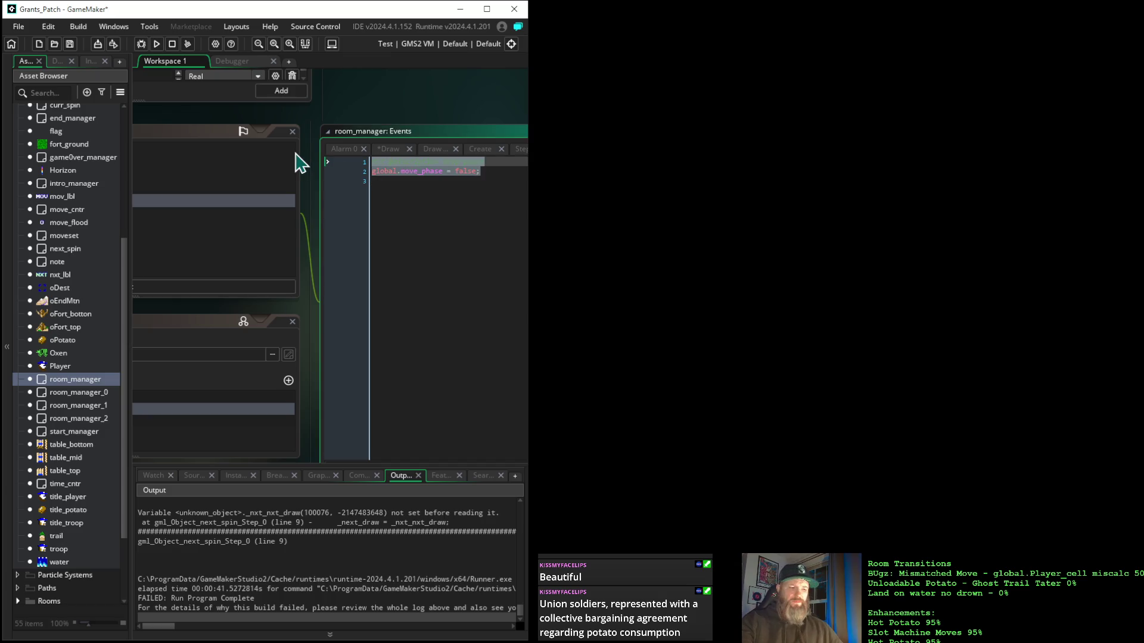
{"action": "key", "text": "Delete"}
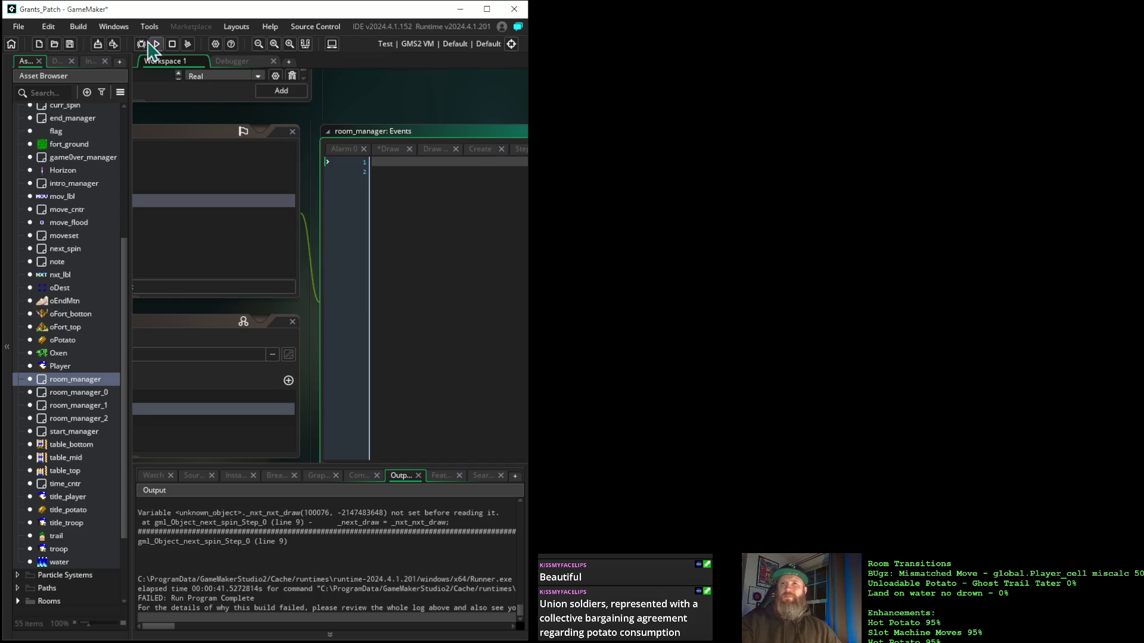
{"action": "left_click", "coordinate": [156, 44]}
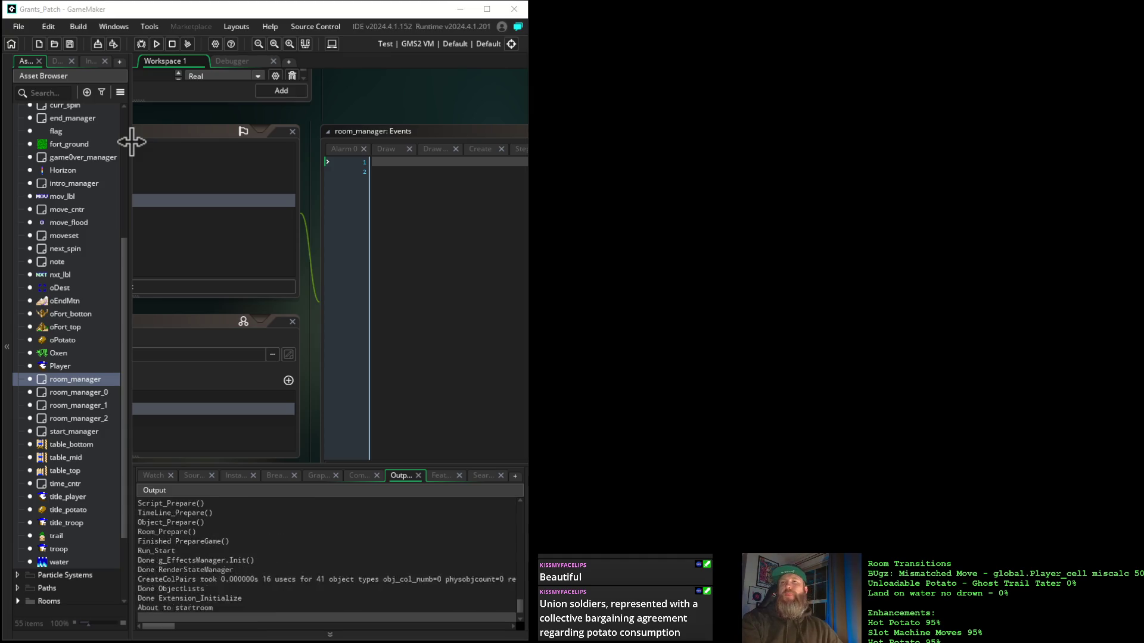
Step: Start the game from the Grant's Patch title screen with Space
{"action": "key", "text": "space"}
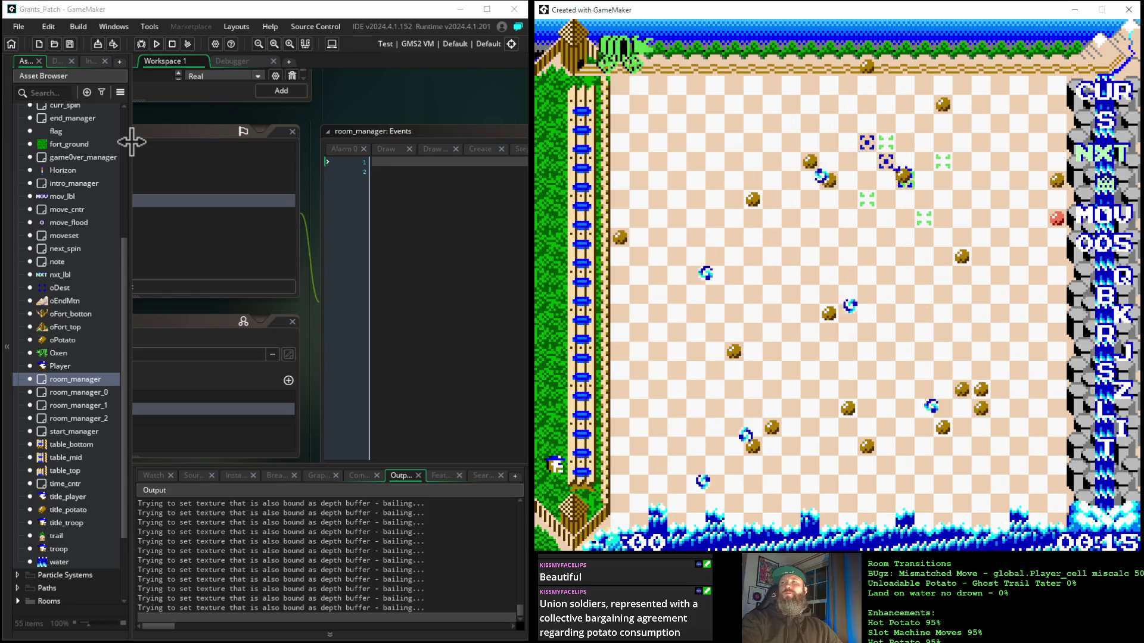
Step: Move the player piece around the board with the arrow keys and Space, reaching a new level
{"action": "key", "text": "Down"}
{"action": "key", "text": "Down"}
{"action": "key", "text": "Down"}
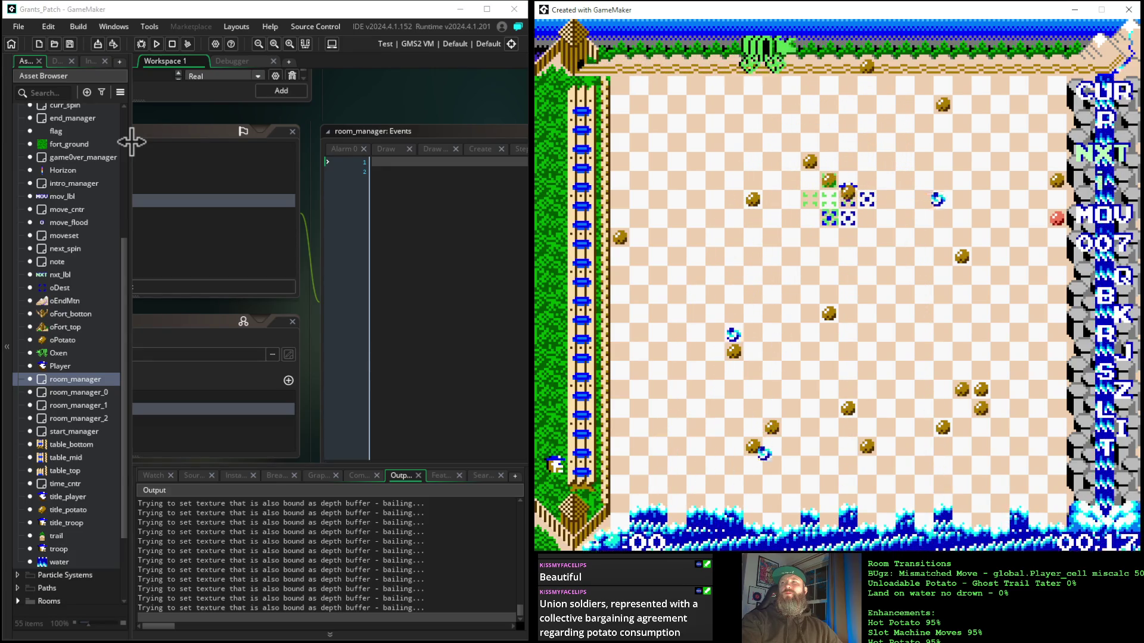
{"action": "key", "text": "Down"}
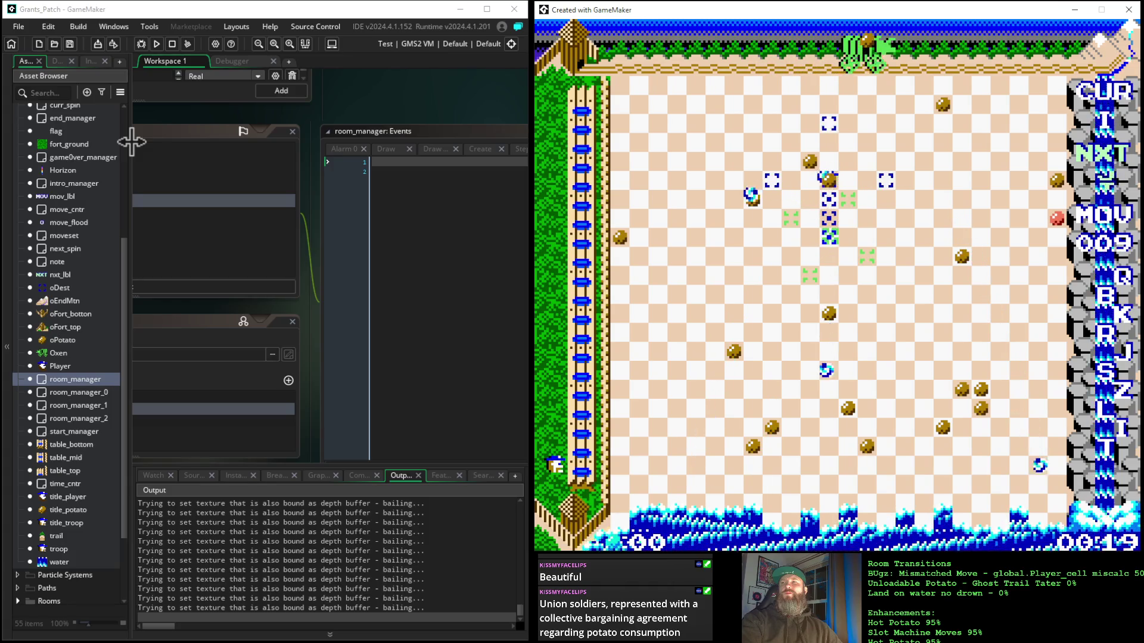
{"action": "key", "text": "Down"}
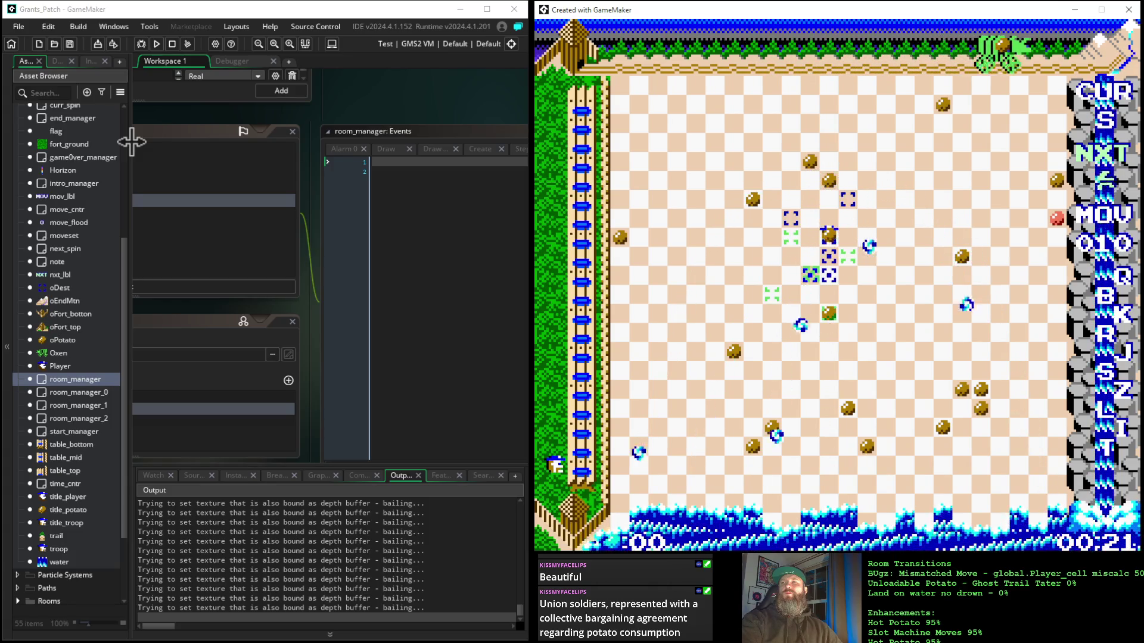
{"action": "key", "text": "Left"}
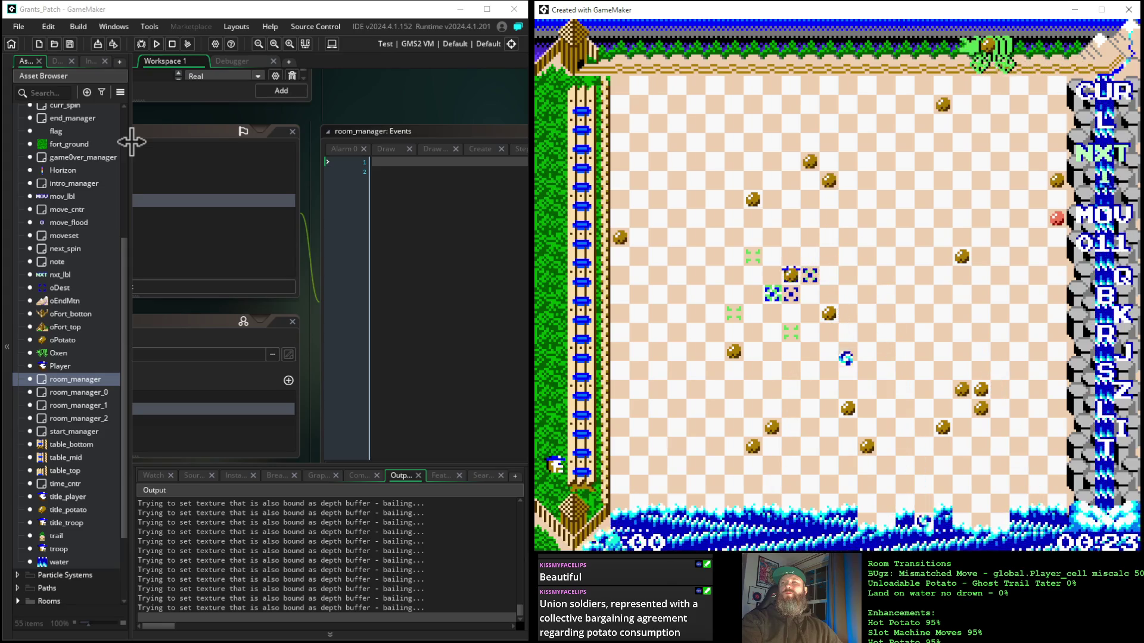
{"action": "key", "text": "Down"}
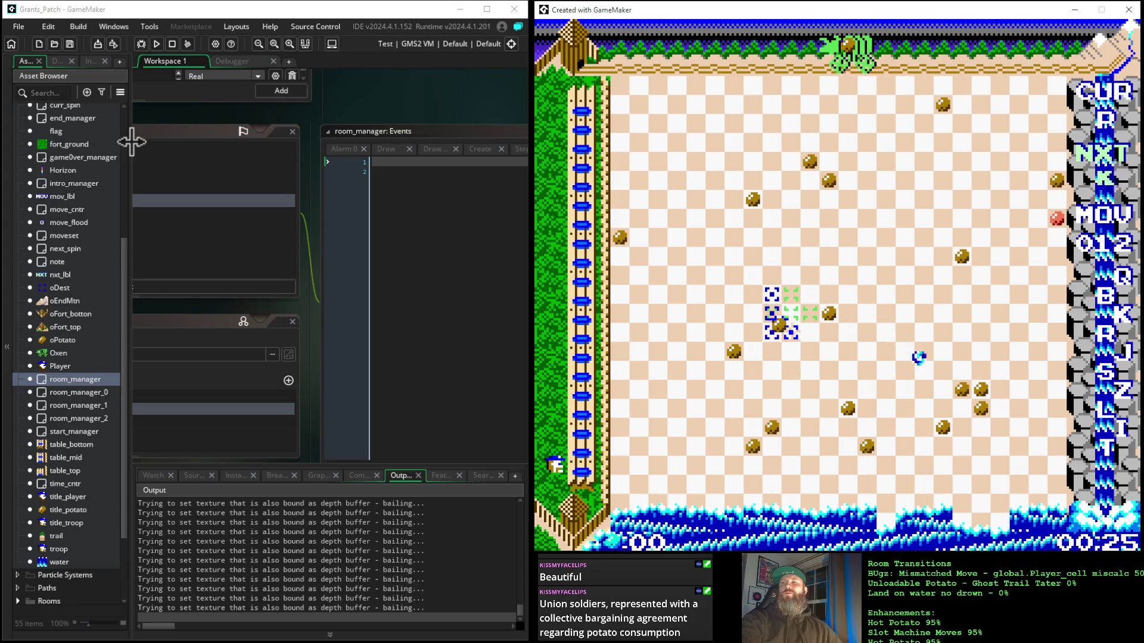
{"action": "key", "text": "Right"}
{"action": "key", "text": "Up"}
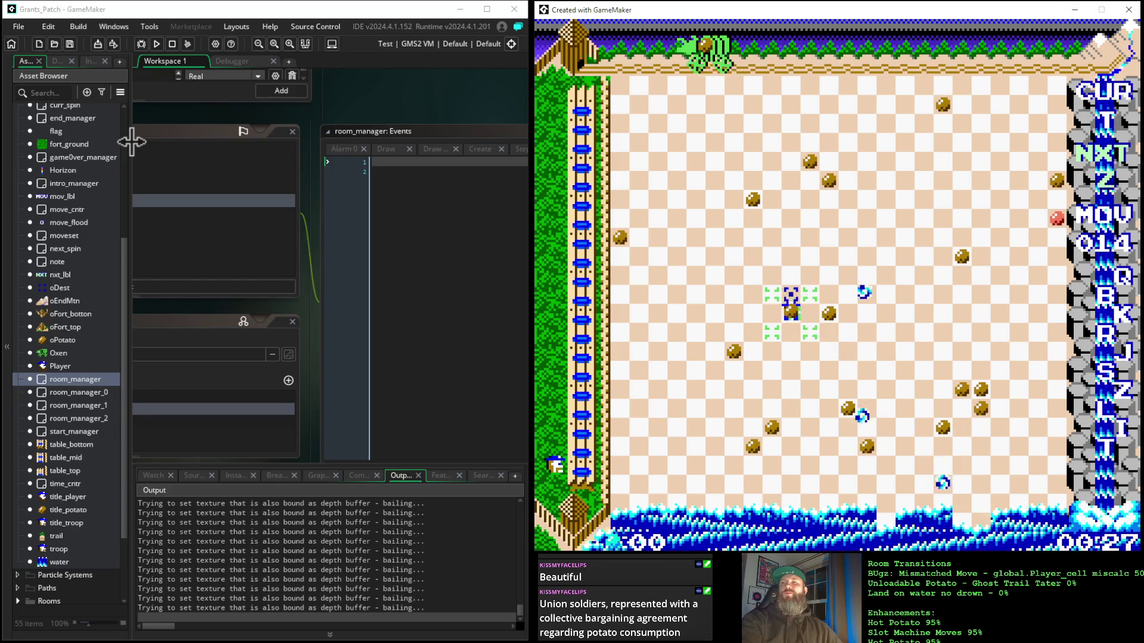
{"action": "key", "text": "Down"}
{"action": "key", "text": "Right"}
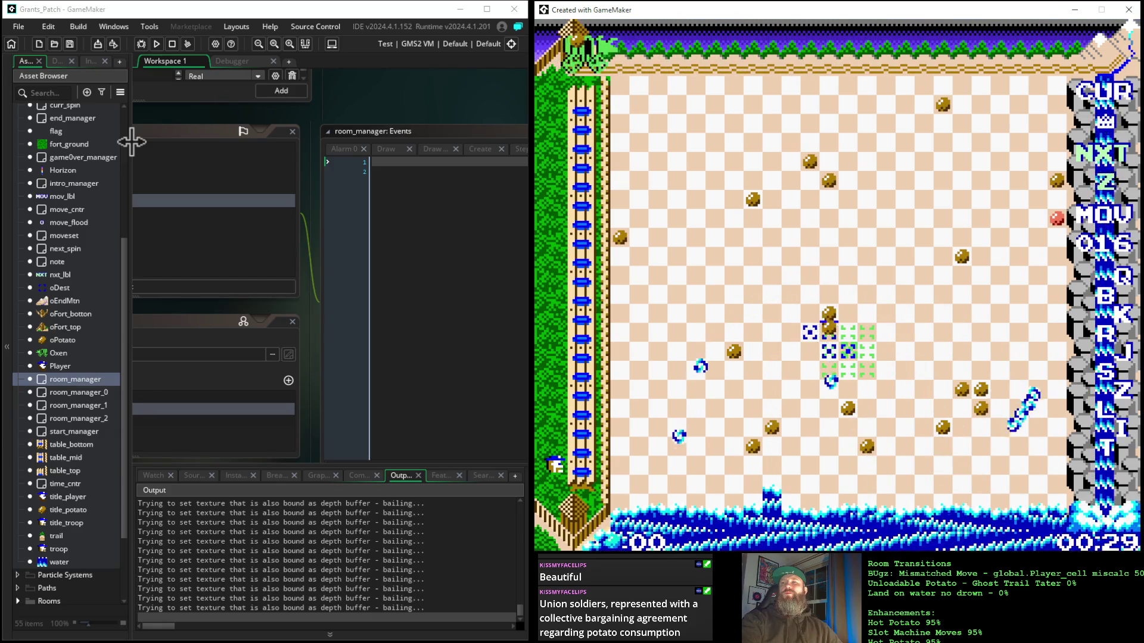
{"action": "key", "text": "Right"}
{"action": "key", "text": "Down"}
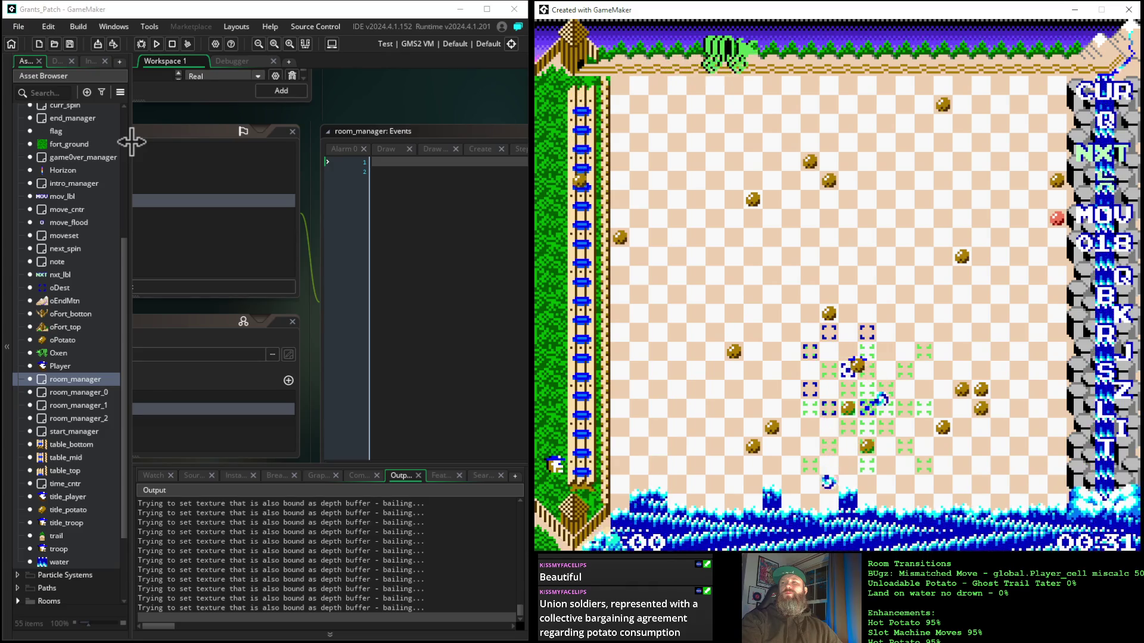
{"action": "key", "text": "Down"}
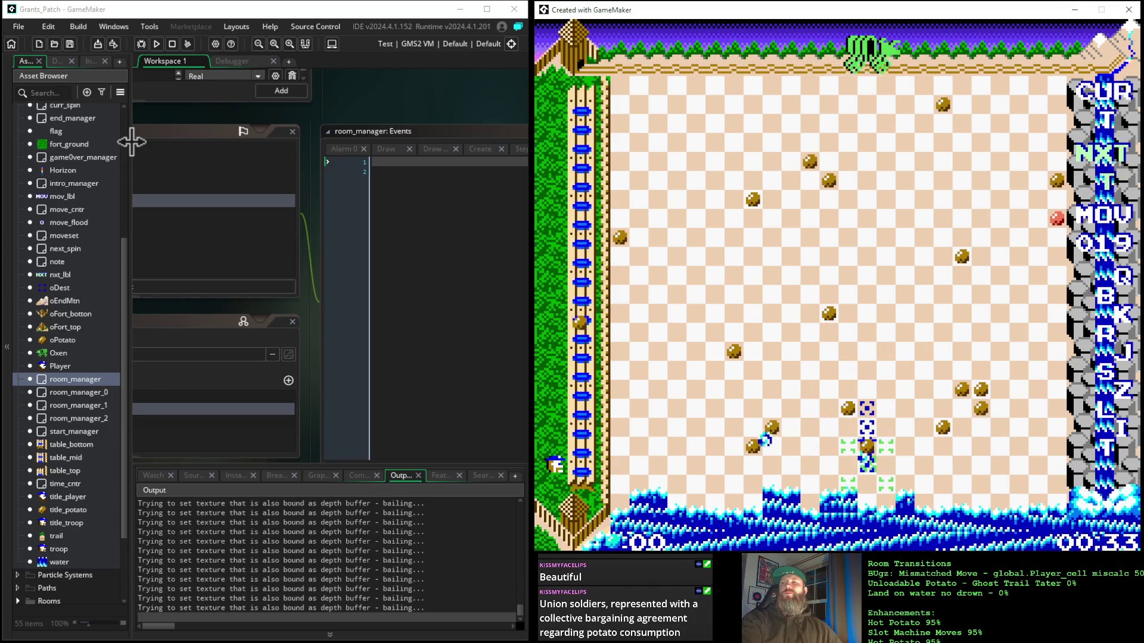
{"action": "key", "text": "Down"}
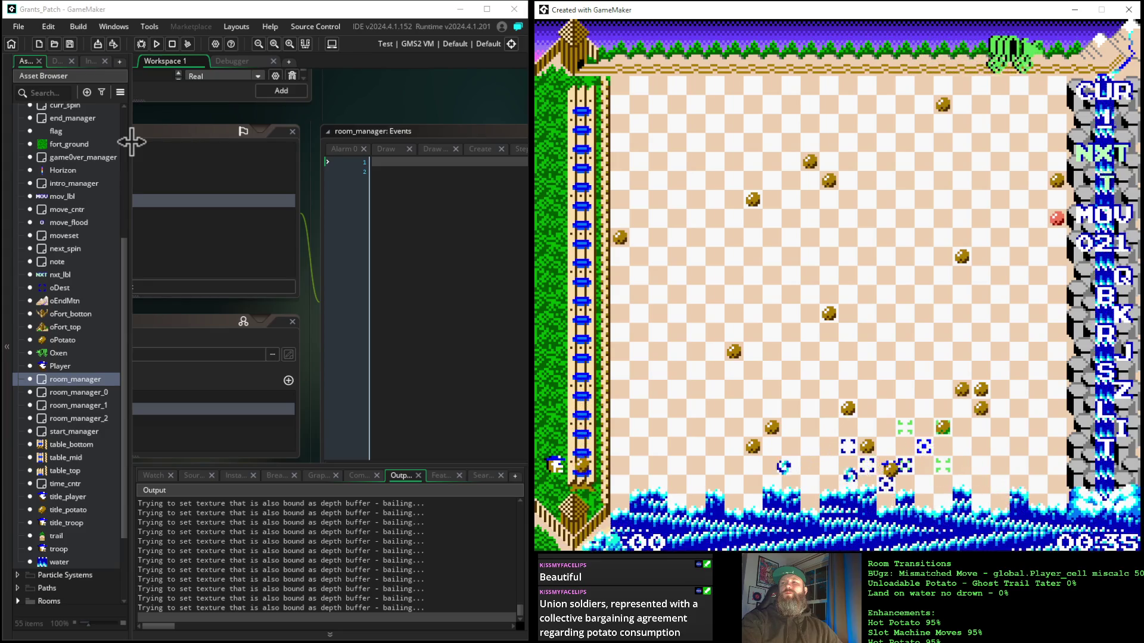
{"action": "key", "text": "Right"}
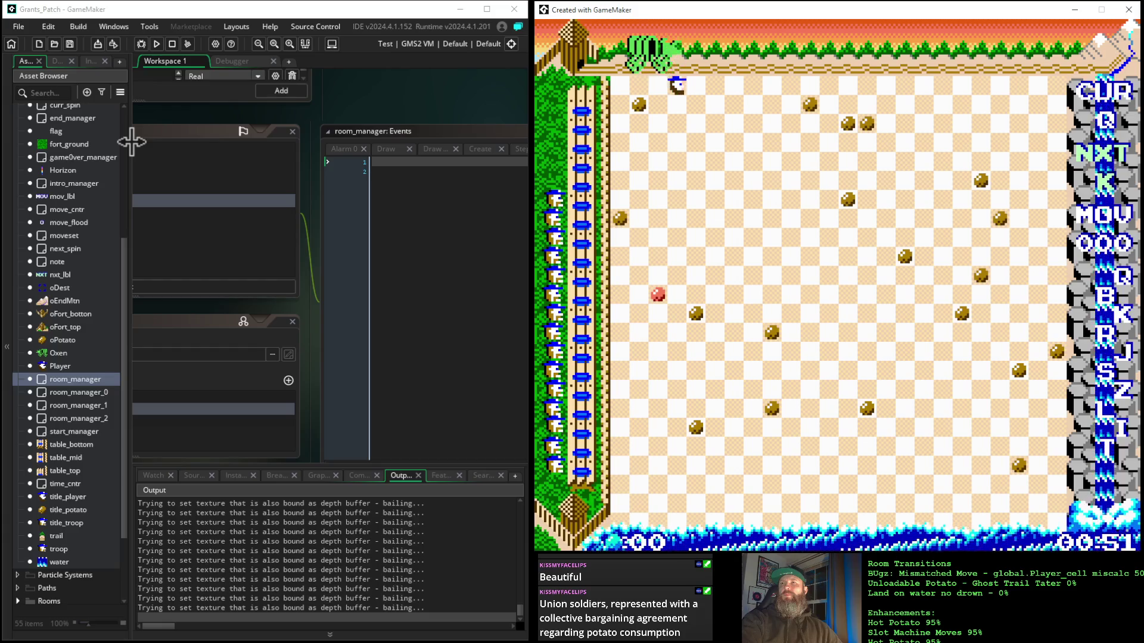
{"action": "key", "text": "space"}
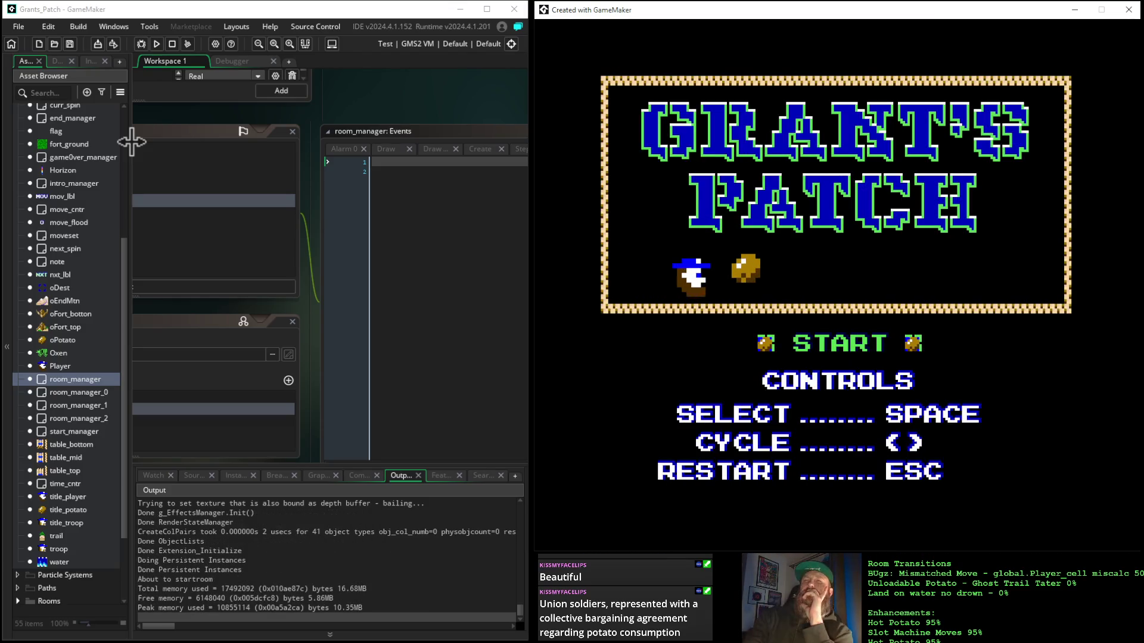
Step: Open room_manager's Create event code and select move_phase on line 4
{"action": "left_click", "coordinate": [159, 119]}
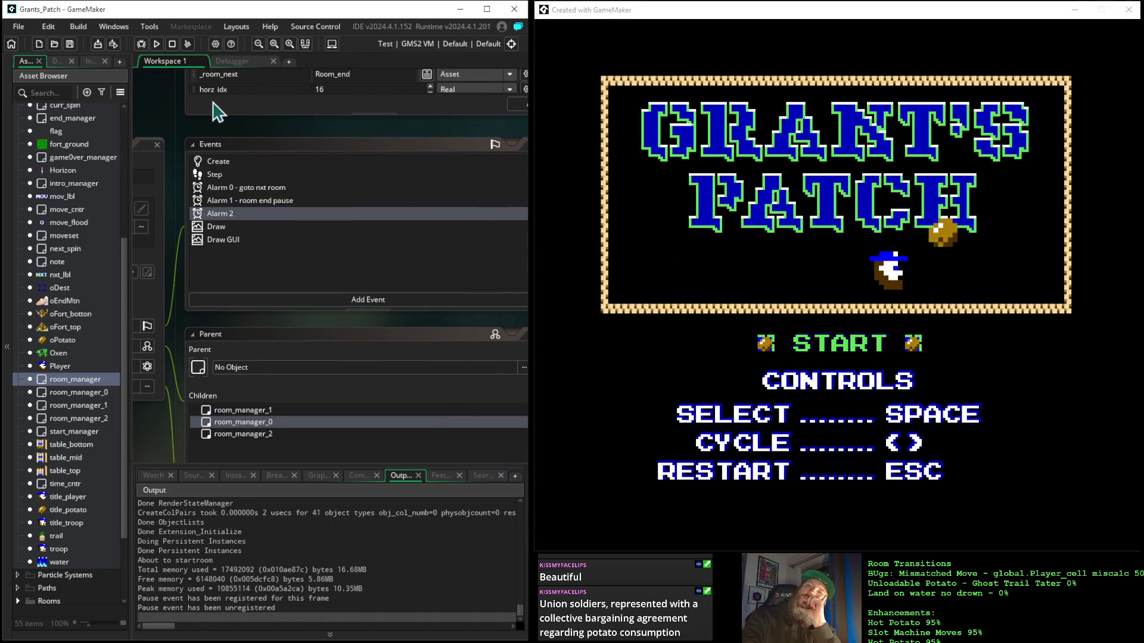
{"action": "mouse_move", "coordinate": [166, 127]}
{"action": "left_mouse_down"}
{"action": "mouse_move", "coordinate": [190, 86]}
{"action": "mouse_move", "coordinate": [276, 97]}
{"action": "mouse_move", "coordinate": [199, 69]}
{"action": "left_mouse_up"}
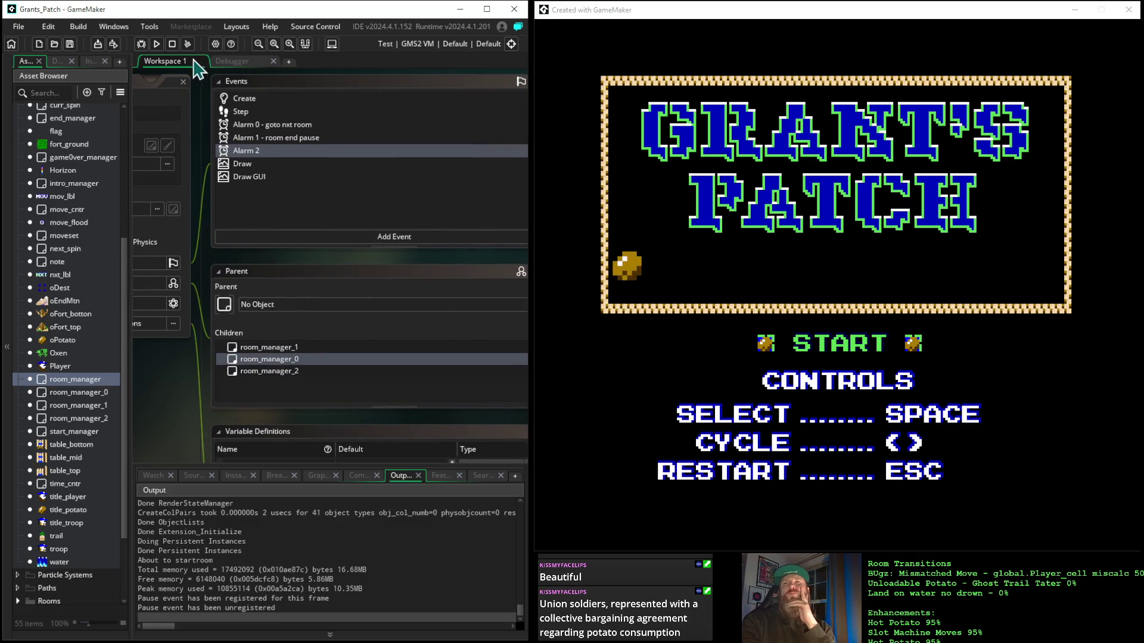
{"action": "left_click", "coordinate": [242, 112]}
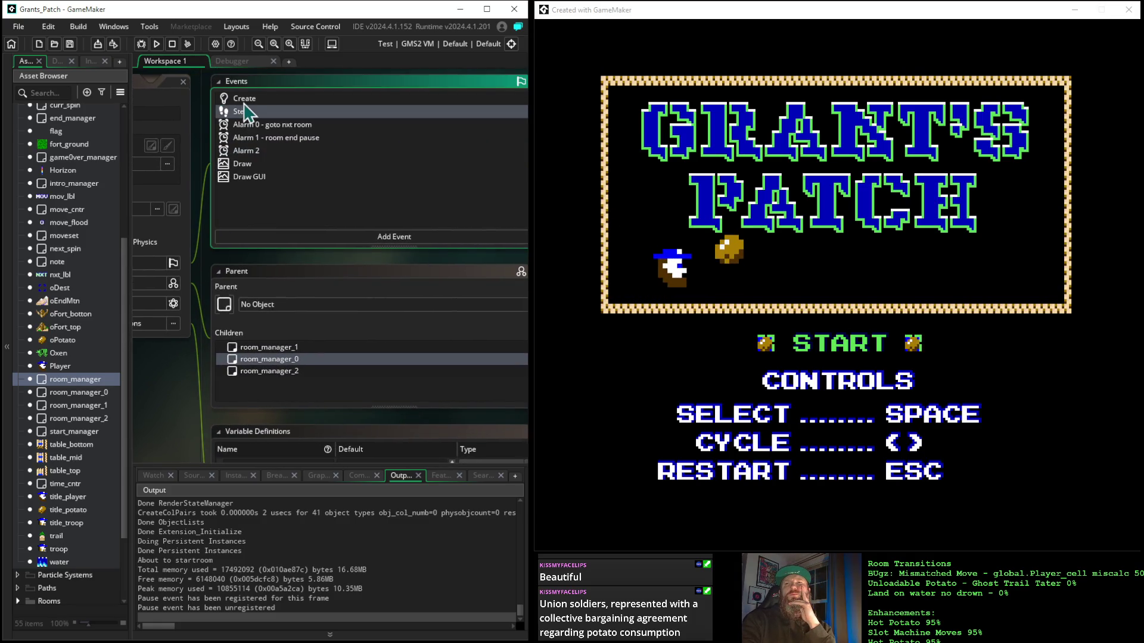
{"action": "left_click", "coordinate": [244, 99]}
{"action": "mouse_move", "coordinate": [449, 269]}
{"action": "left_mouse_down"}
{"action": "mouse_move", "coordinate": [204, 248]}
{"action": "mouse_move", "coordinate": [168, 256]}
{"action": "left_mouse_up"}
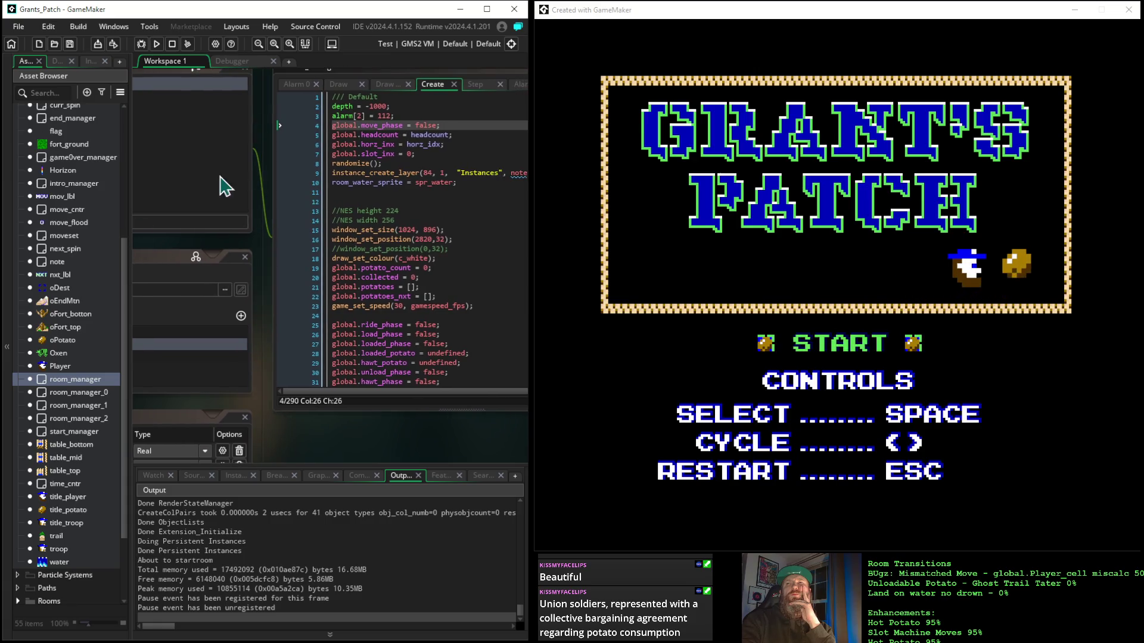
{"action": "double_click", "coordinate": [374, 126]}
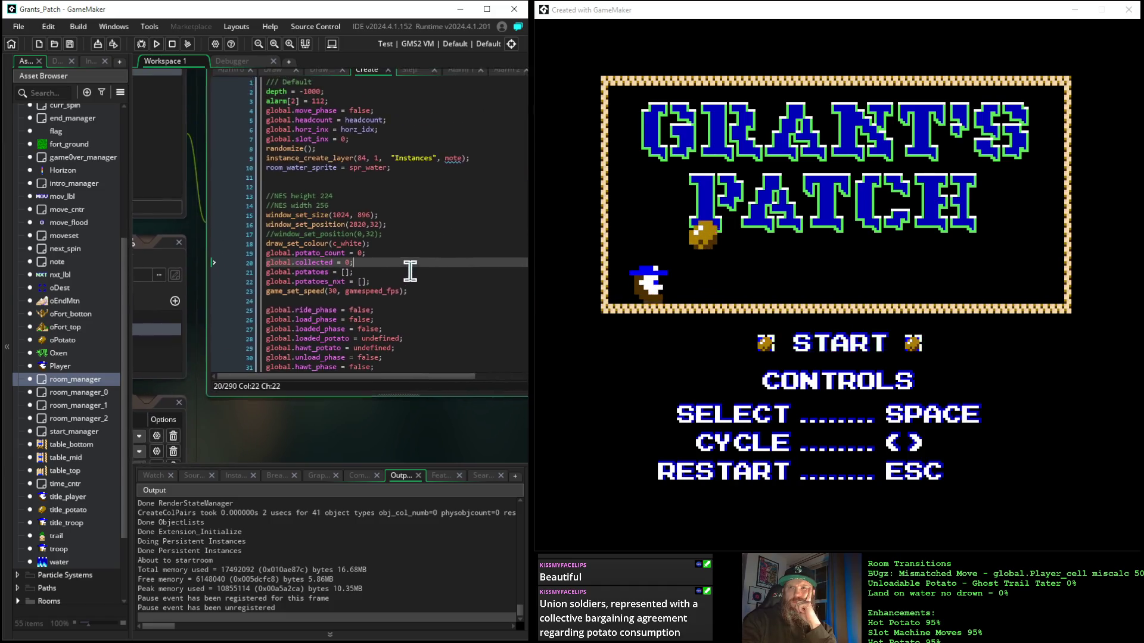
{"action": "left_click", "coordinate": [401, 286]}
{"action": "double_click", "coordinate": [300, 132]}
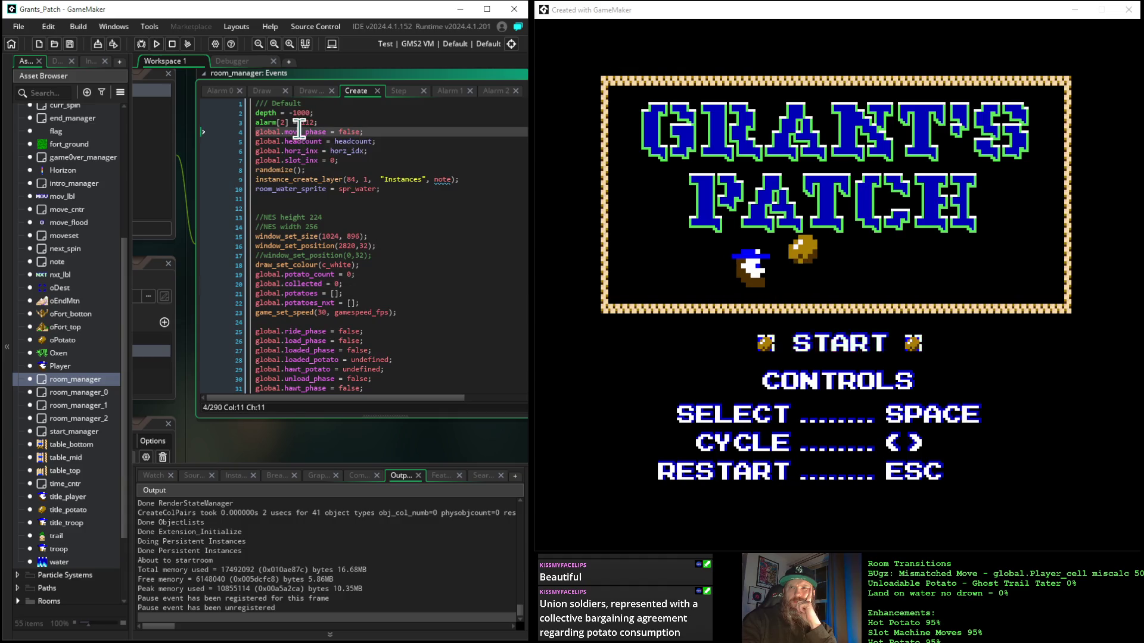
Step: Scroll through the Create code, then pan back toward the event panels
{"action": "scroll", "coordinate": [401, 218], "scroll_direction": "down", "scroll_amount": 5}
{"action": "scroll", "coordinate": [401, 221], "scroll_direction": "down", "scroll_amount": 20}
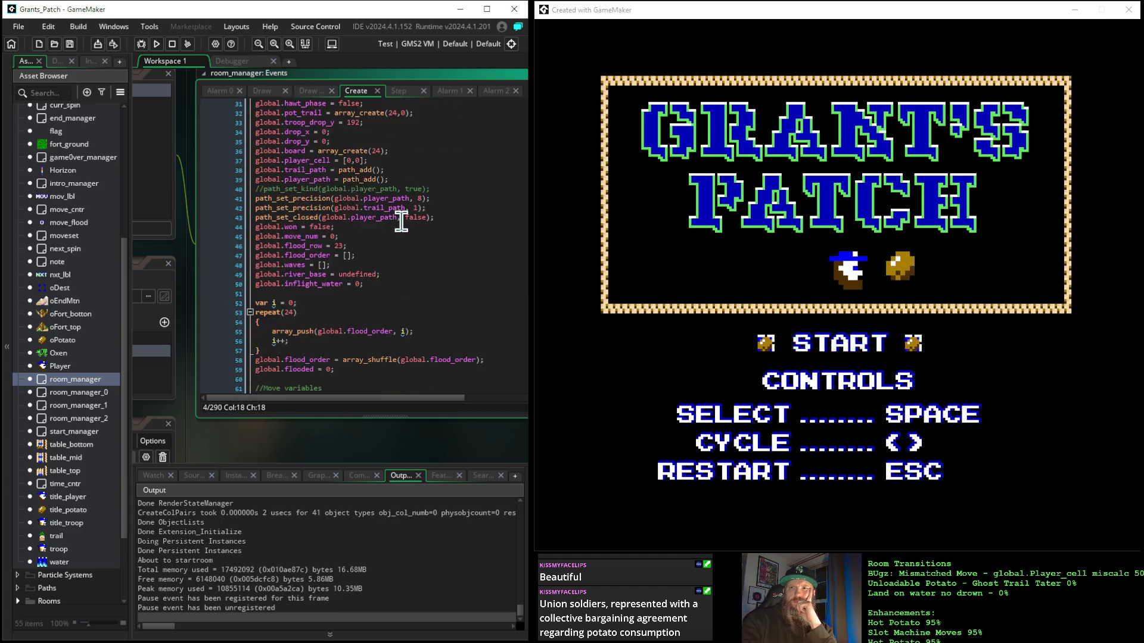
{"action": "scroll", "coordinate": [401, 225], "scroll_direction": "down", "scroll_amount": 20}
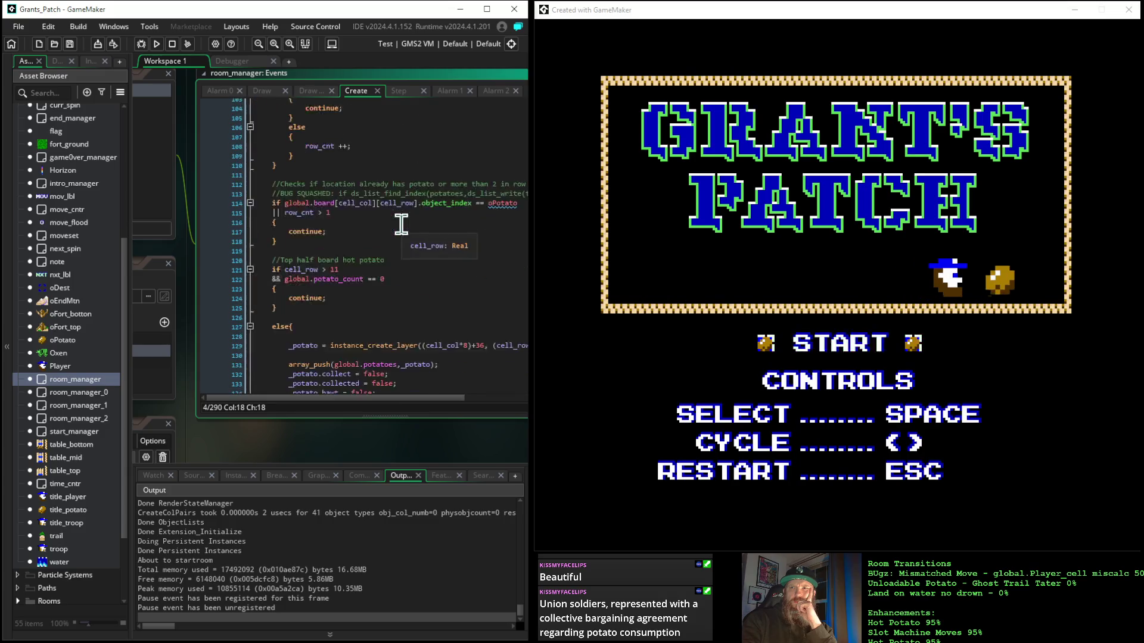
{"action": "scroll", "coordinate": [401, 225], "scroll_direction": "down", "scroll_amount": 20}
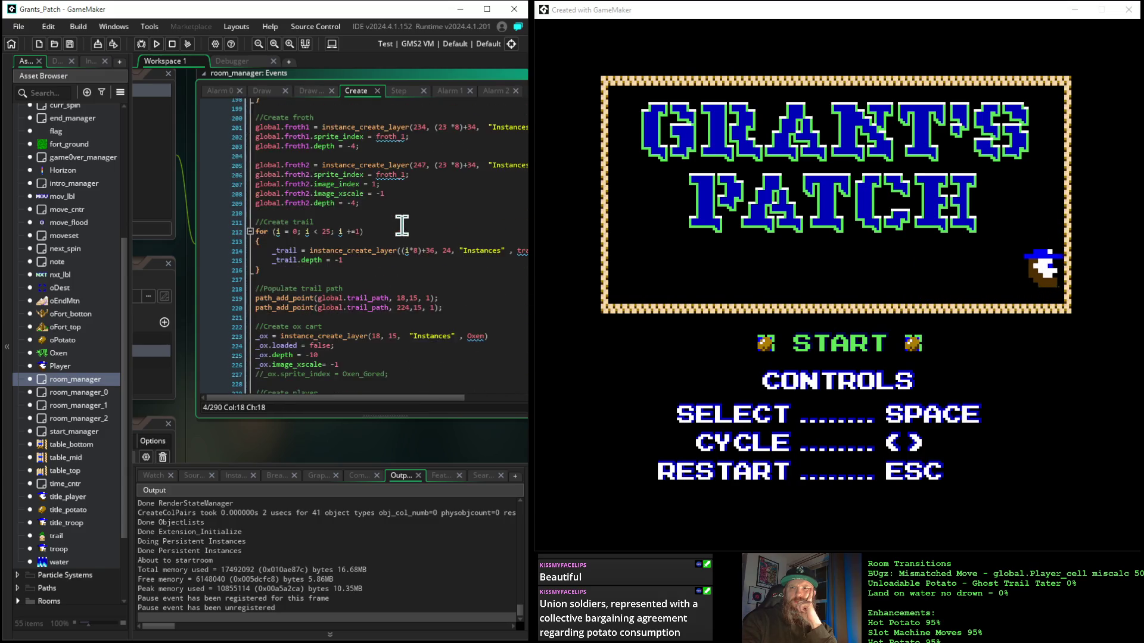
{"action": "scroll", "coordinate": [401, 224], "scroll_direction": "up", "scroll_amount": 19}
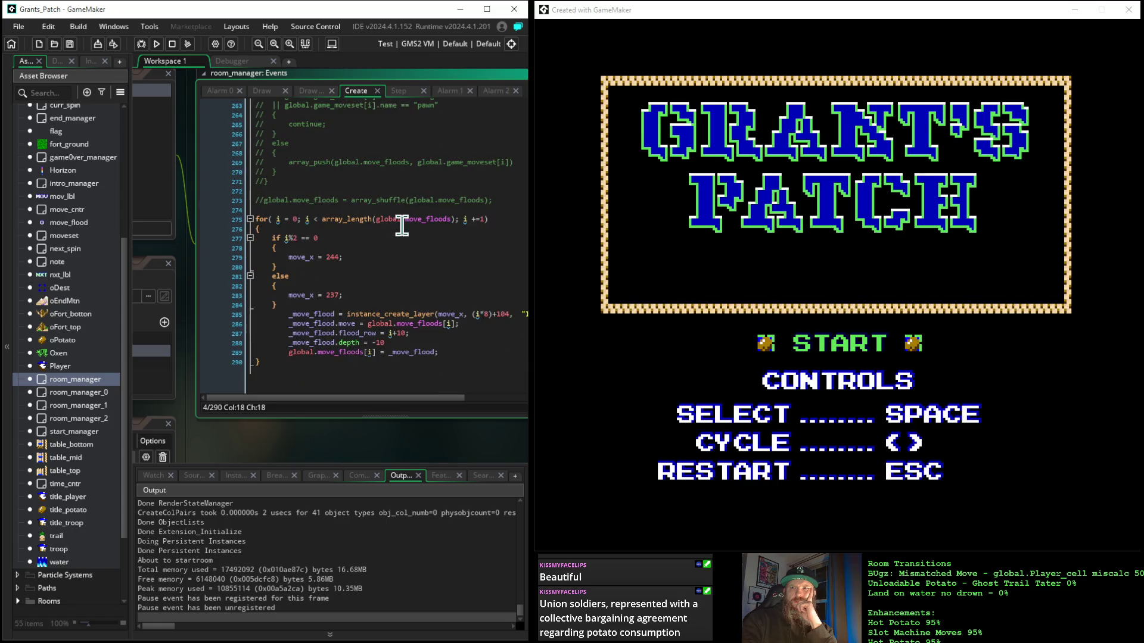
{"action": "scroll", "coordinate": [401, 225], "scroll_direction": "up", "scroll_amount": 20}
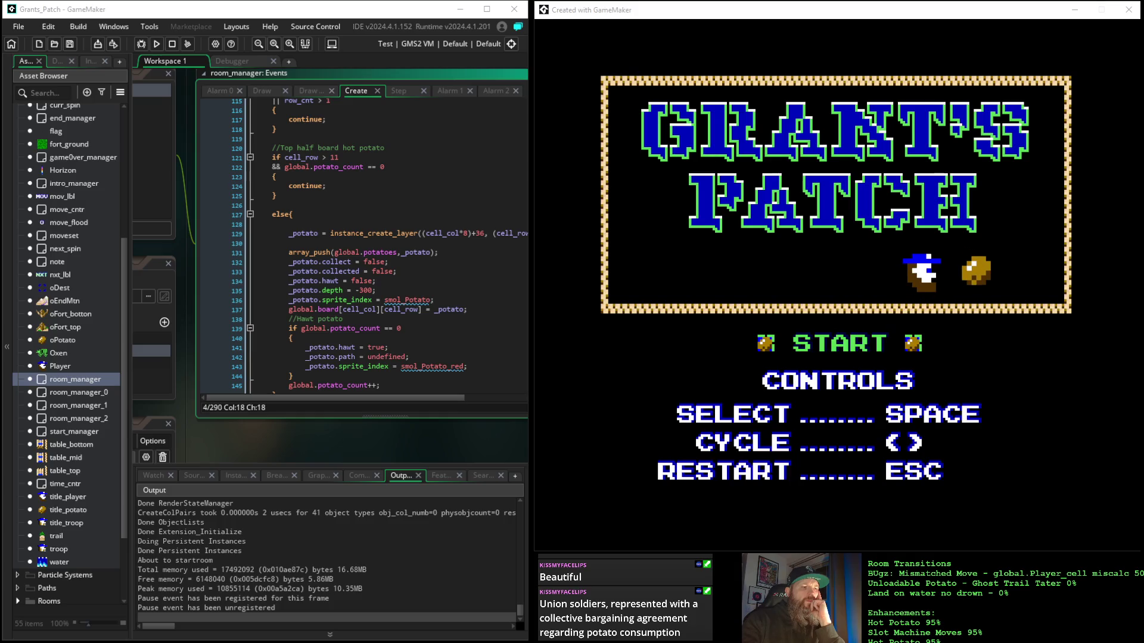
{"action": "scroll", "coordinate": [374, 268], "scroll_direction": "up", "scroll_amount": 20}
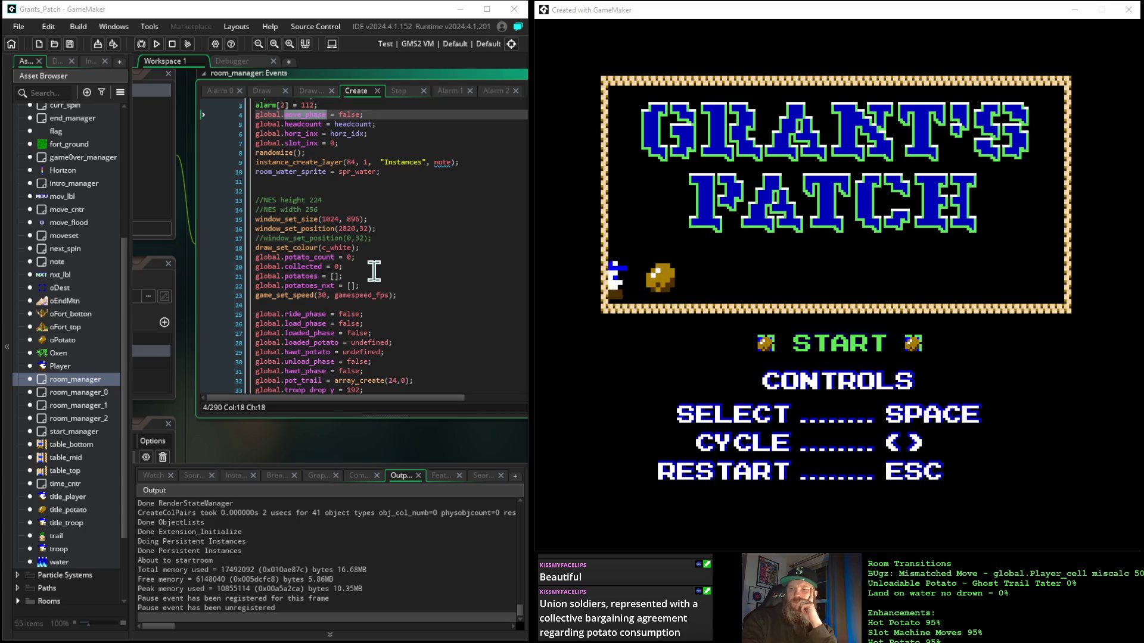
{"action": "scroll", "coordinate": [374, 271], "scroll_direction": "up", "scroll_amount": 1}
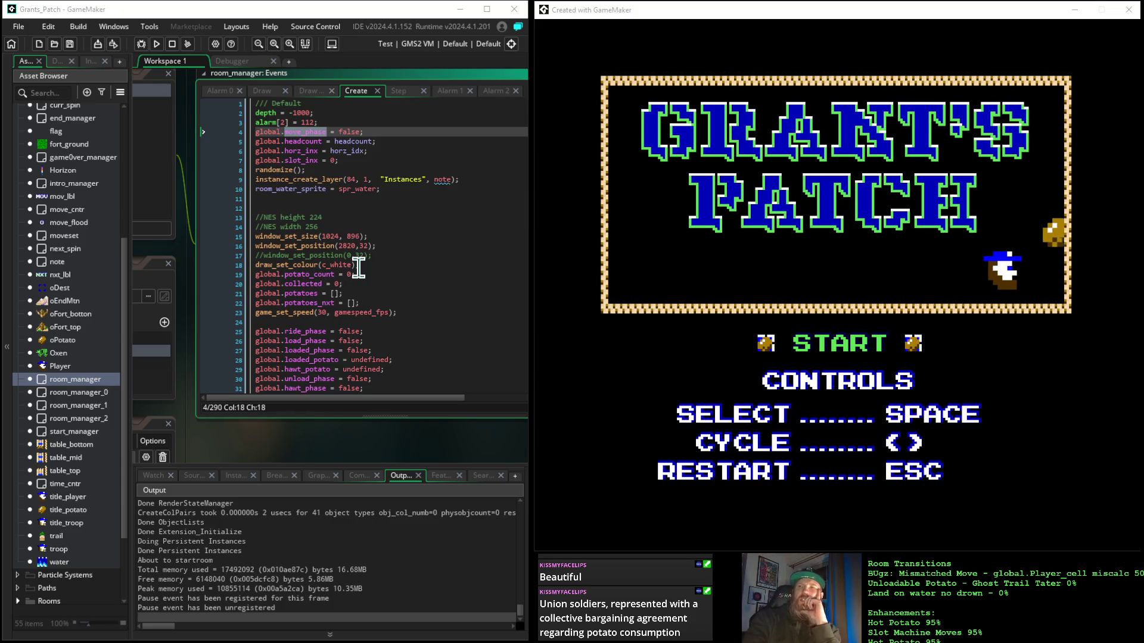
{"action": "left_click", "coordinate": [267, 202]}
{"action": "left_click_drag", "start_coordinate": [267, 201], "coordinate": [400, 226]}
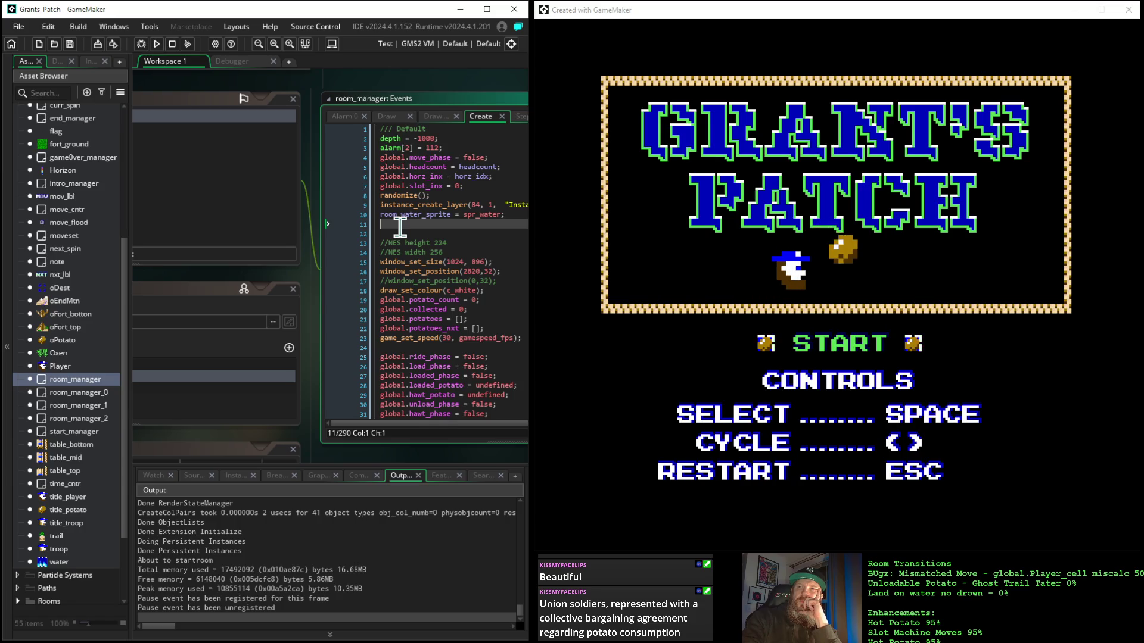
Step: Pan right until room_manager's Events, Parent and Variable Definitions panels are fully visible
{"action": "left_click_drag", "start_coordinate": [400, 226], "coordinate": [427, 217]}
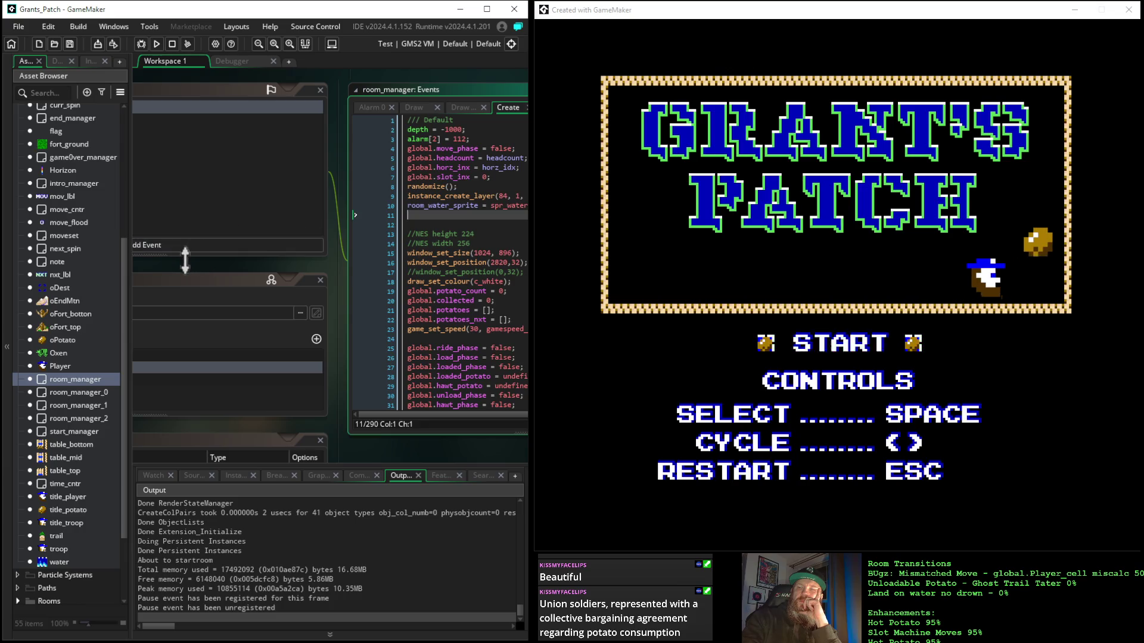
{"action": "mouse_move", "coordinate": [163, 276]}
{"action": "left_mouse_down"}
{"action": "mouse_move", "coordinate": [357, 286]}
{"action": "mouse_move", "coordinate": [344, 264]}
{"action": "left_mouse_up"}
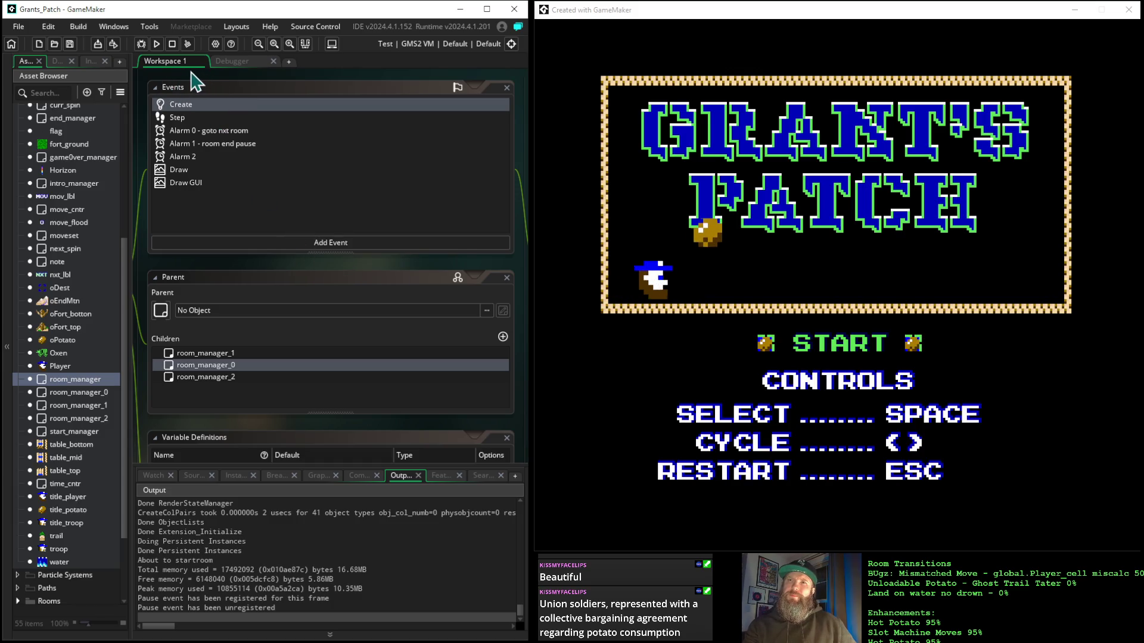
Step: Inspect room_manager's Alarm 2, Alarm 1 and Alarm 0 goto nxt room code, panning between editor and panels
{"action": "mouse_move", "coordinate": [197, 86]}
{"action": "left_mouse_down"}
{"action": "mouse_move", "coordinate": [421, 141]}
{"action": "mouse_move", "coordinate": [409, 158]}
{"action": "mouse_move", "coordinate": [332, 166]}
{"action": "mouse_move", "coordinate": [370, 90]}
{"action": "mouse_move", "coordinate": [362, 76]}
{"action": "left_mouse_up"}
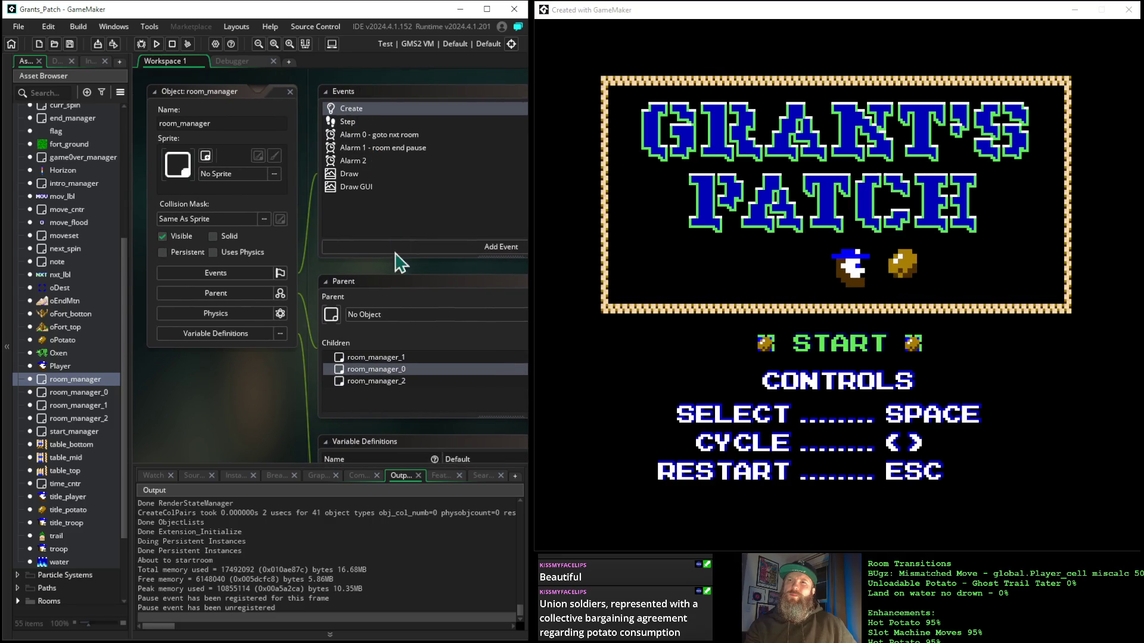
{"action": "left_click_drag", "start_coordinate": [406, 273], "coordinate": [238, 261]}
{"action": "left_click", "coordinate": [189, 148]}
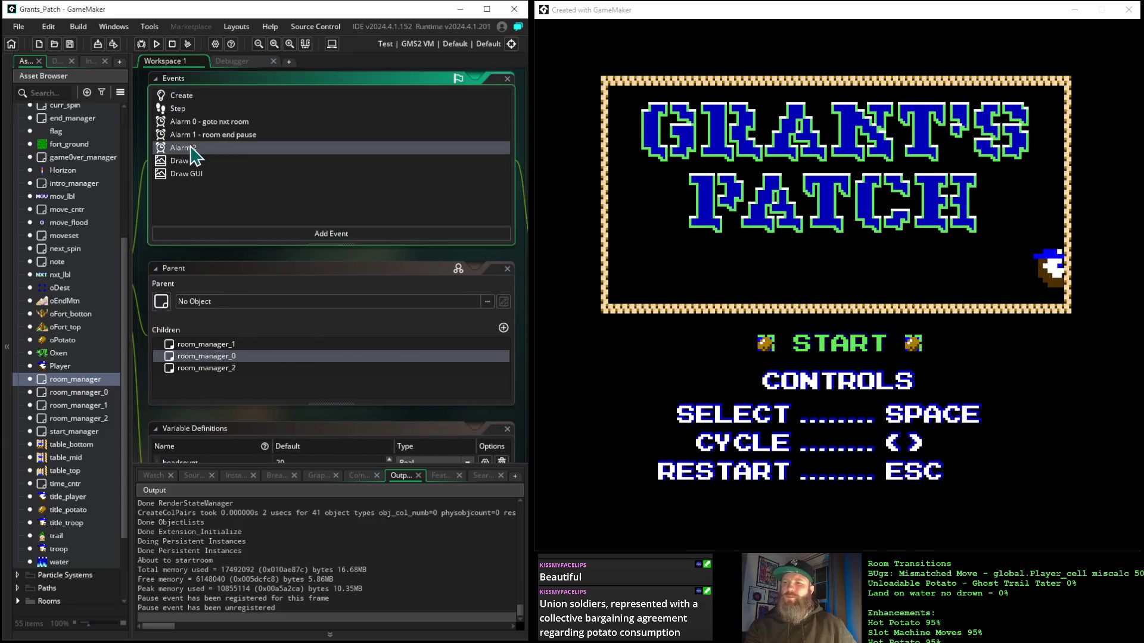
{"action": "mouse_move", "coordinate": [446, 255]}
{"action": "left_mouse_down"}
{"action": "mouse_move", "coordinate": [224, 251]}
{"action": "mouse_move", "coordinate": [463, 255]}
{"action": "left_mouse_up"}
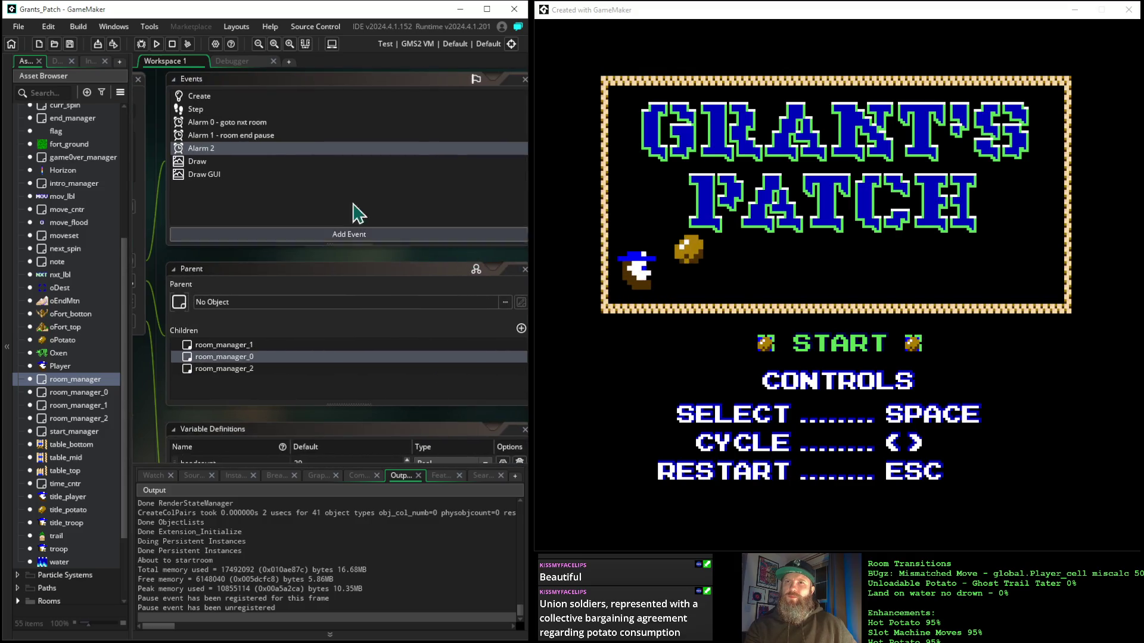
{"action": "left_click", "coordinate": [241, 136]}
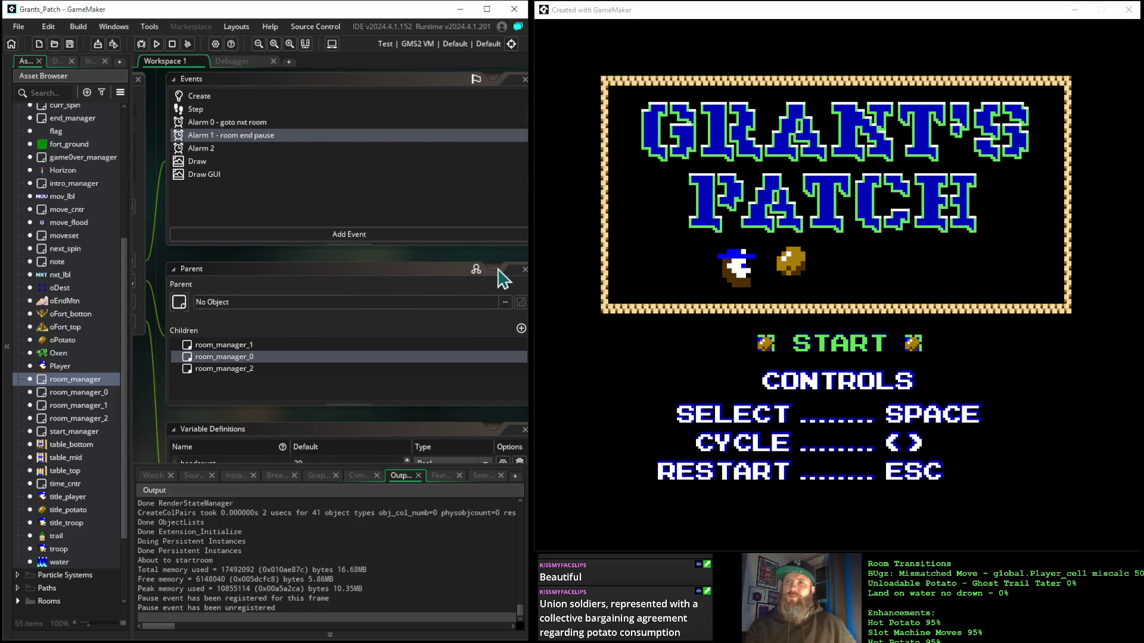
{"action": "mouse_move", "coordinate": [506, 255]}
{"action": "left_mouse_down"}
{"action": "mouse_move", "coordinate": [230, 246]}
{"action": "mouse_move", "coordinate": [449, 285]}
{"action": "left_mouse_up"}
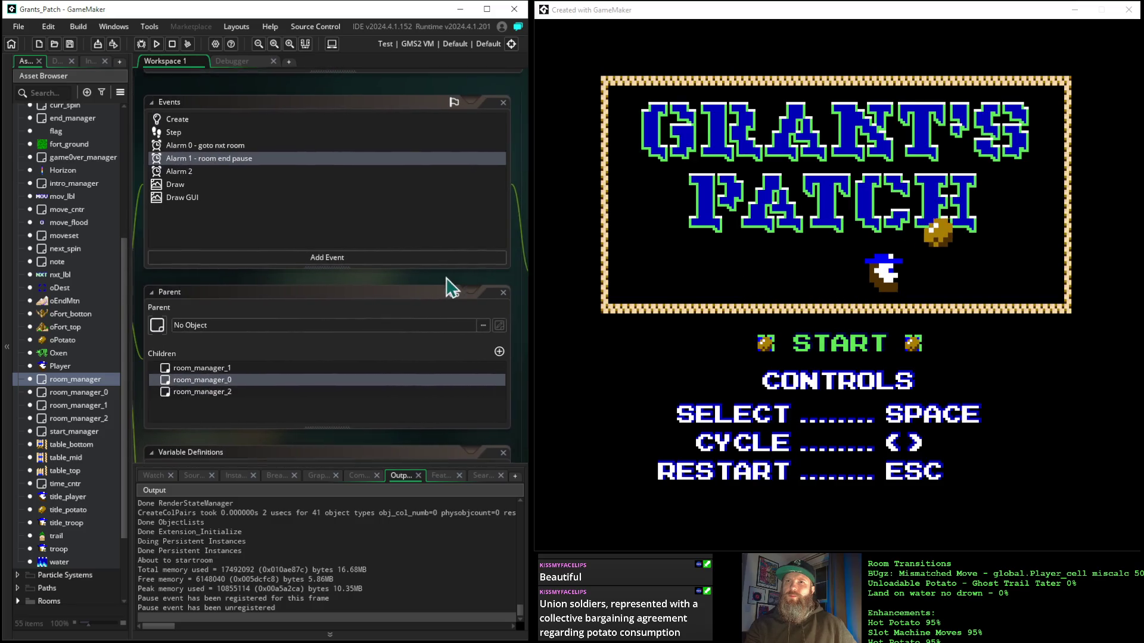
{"action": "left_click", "coordinate": [229, 146]}
{"action": "mouse_move", "coordinate": [499, 292]}
{"action": "left_mouse_down"}
{"action": "mouse_move", "coordinate": [340, 262]}
{"action": "mouse_move", "coordinate": [288, 286]}
{"action": "mouse_move", "coordinate": [227, 288]}
{"action": "mouse_move", "coordinate": [450, 281]}
{"action": "left_mouse_up"}
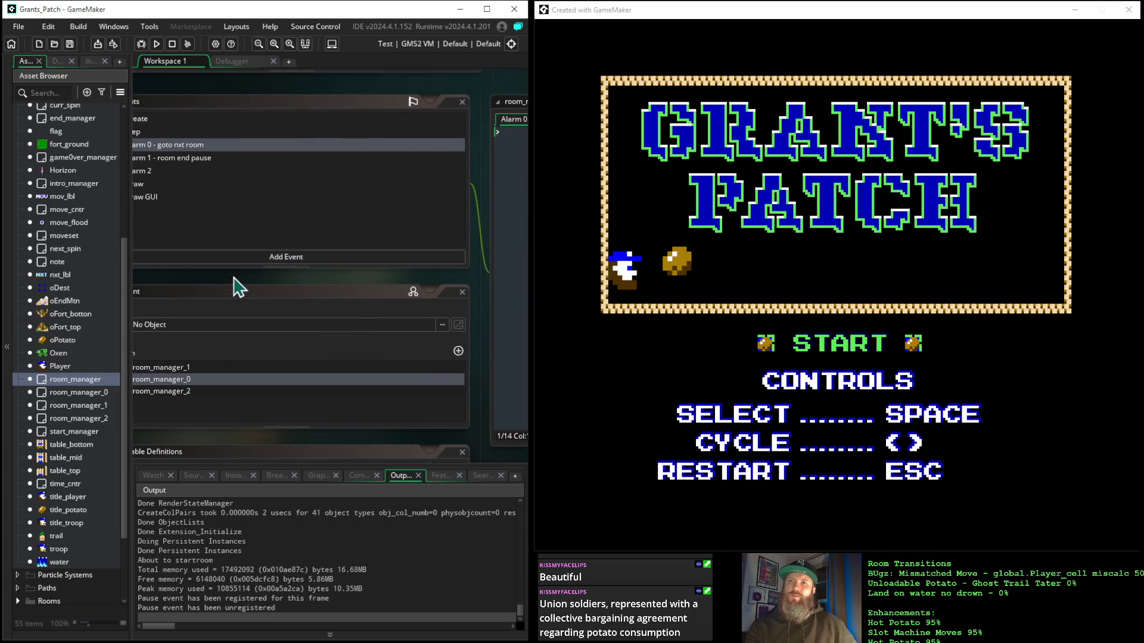
{"action": "left_click_drag", "start_coordinate": [208, 290], "coordinate": [382, 294]}
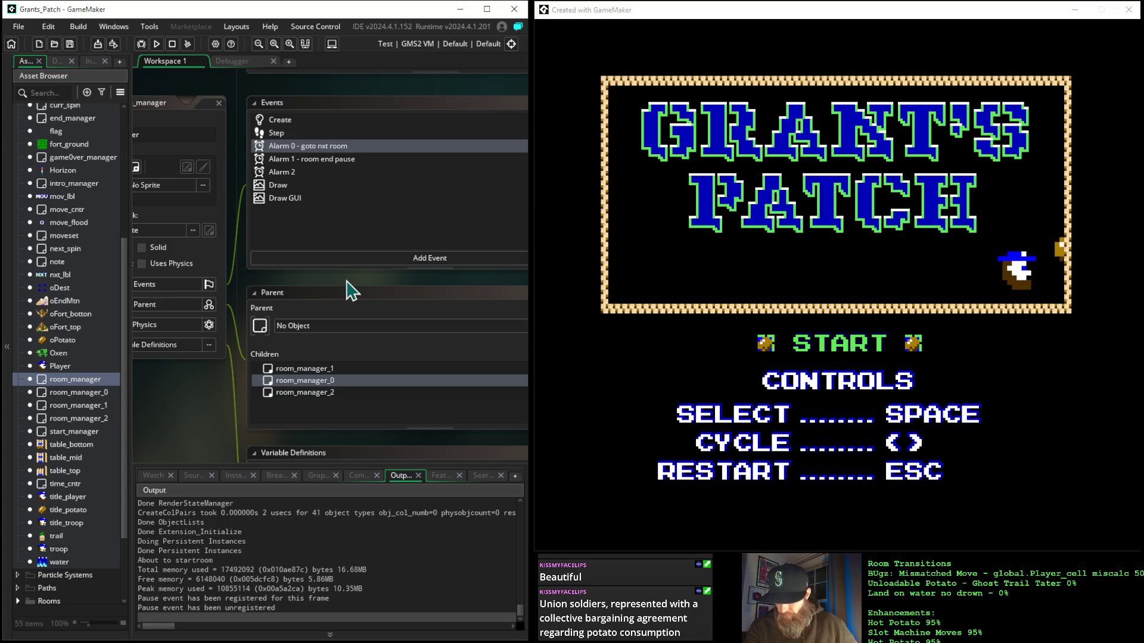
{"action": "left_click", "coordinate": [278, 133]}
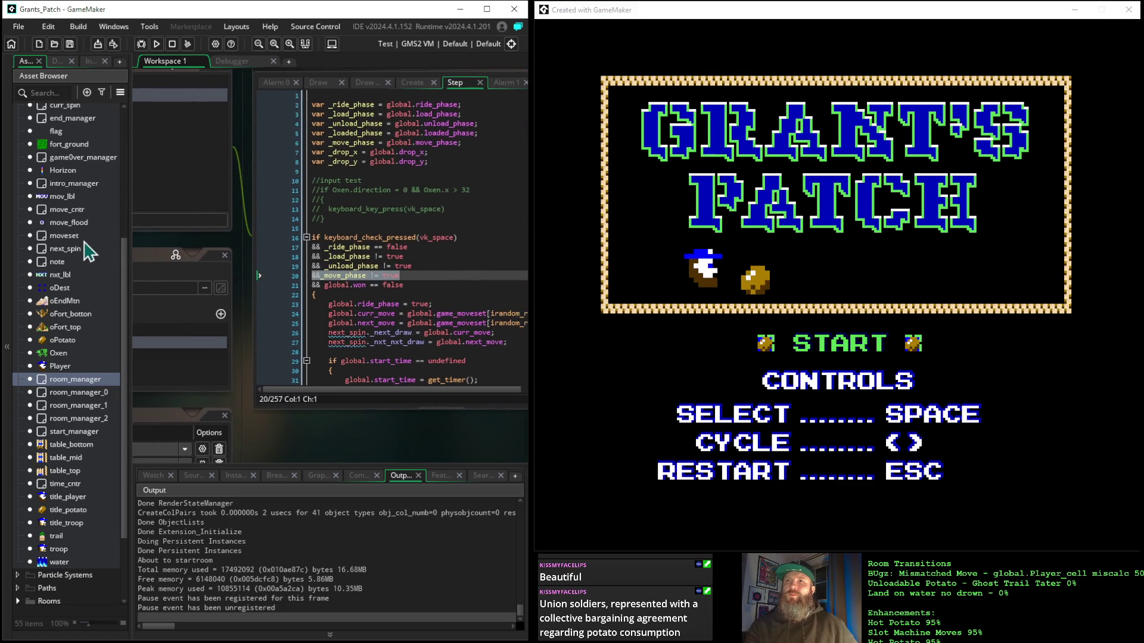
Step: Scroll and recentre room_manager's Step code so the whole editor shows
{"action": "scroll", "coordinate": [353, 229], "scroll_direction": "down", "scroll_amount": 8}
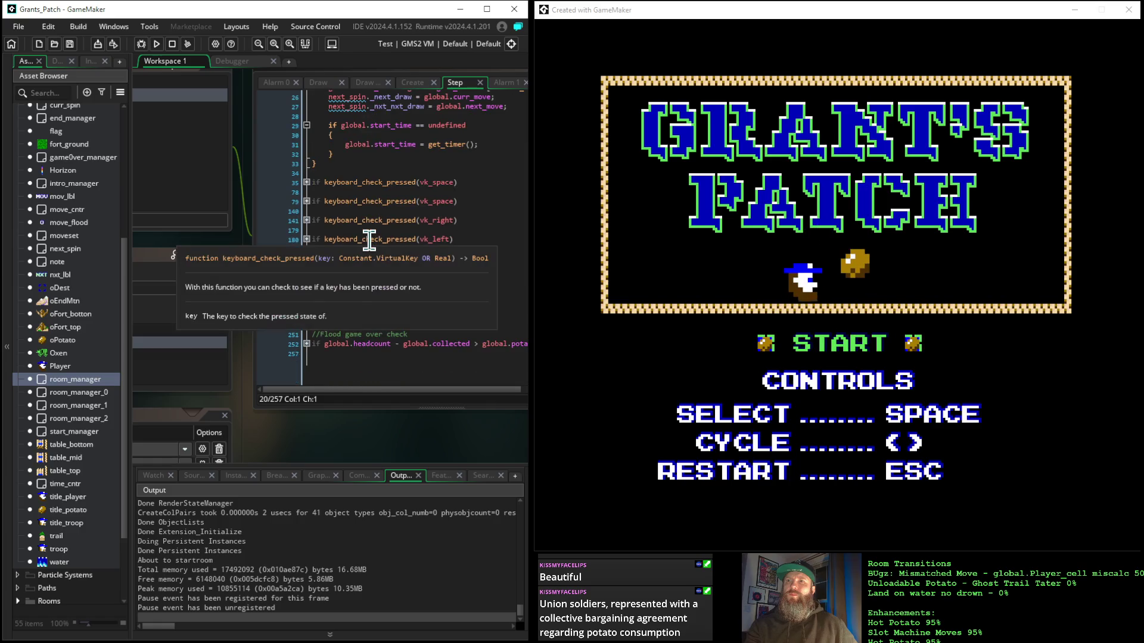
{"action": "scroll", "coordinate": [250, 192], "scroll_direction": "down", "scroll_amount": 5}
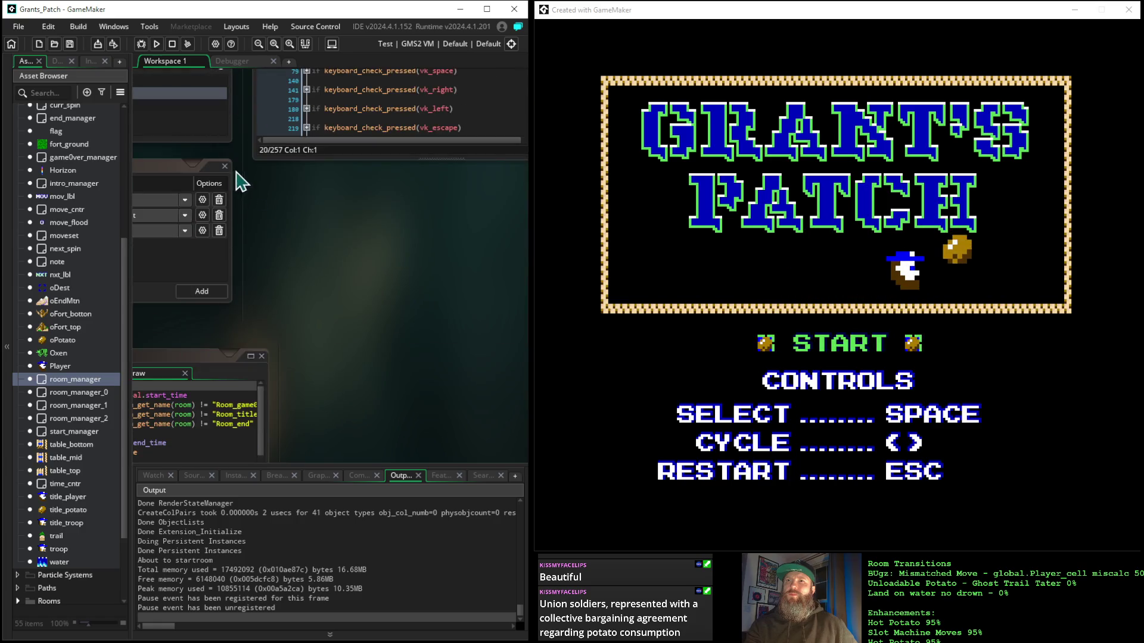
{"action": "scroll", "coordinate": [279, 210], "scroll_direction": "up", "scroll_amount": 6}
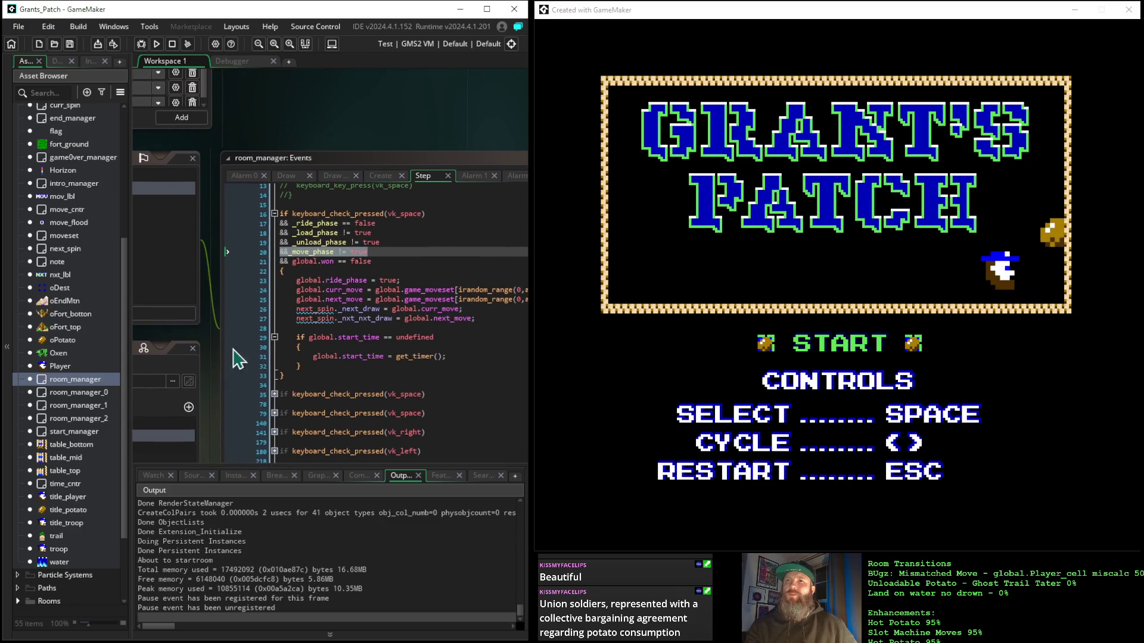
{"action": "mouse_move", "coordinate": [256, 142]}
{"action": "left_mouse_down"}
{"action": "mouse_move", "coordinate": [370, 123]}
{"action": "mouse_move", "coordinate": [358, 127]}
{"action": "left_mouse_up"}
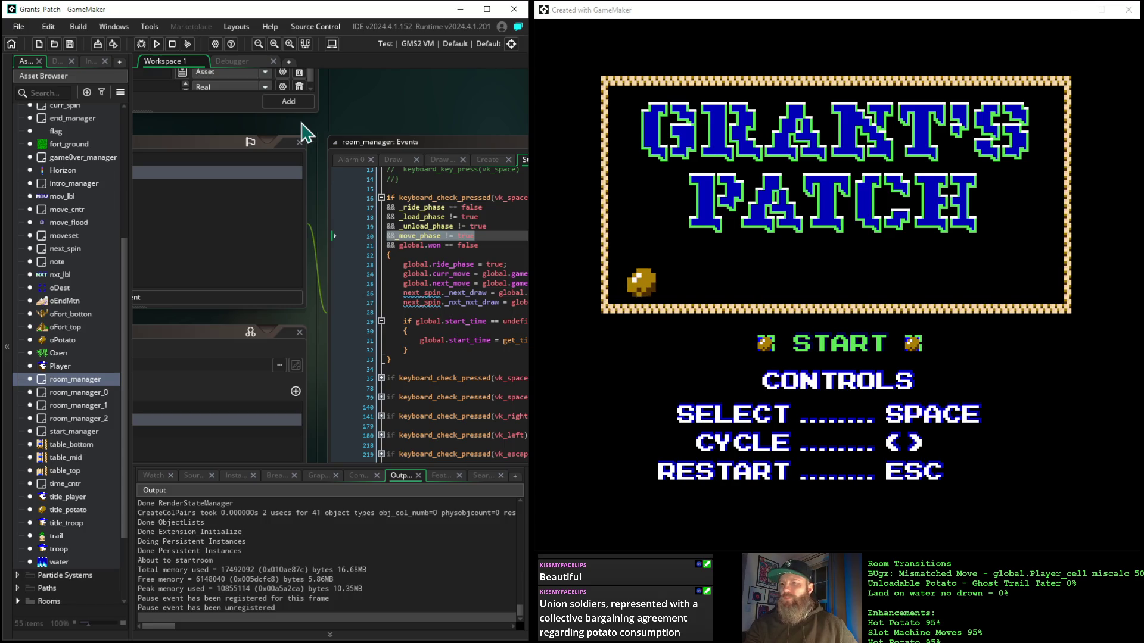
{"action": "left_click_drag", "start_coordinate": [429, 118], "coordinate": [315, 93]}
Step: Expand the Win room check, select the alarm[1] = 112 line, then pan to the Events and Parent panels
{"action": "scroll", "coordinate": [357, 294], "scroll_direction": "down", "scroll_amount": 4}
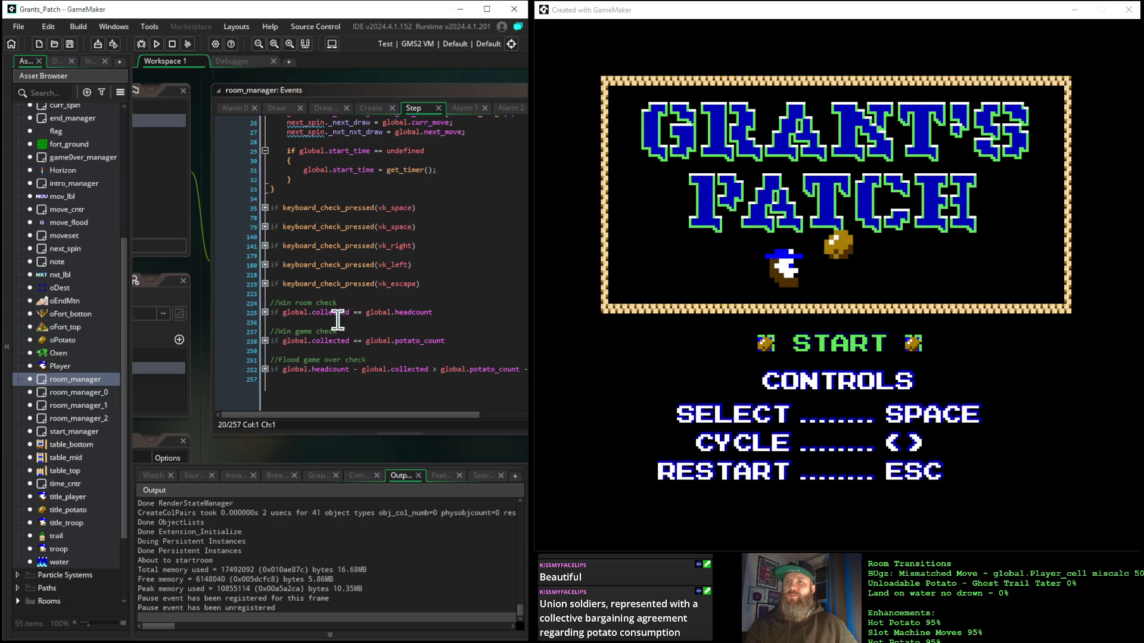
{"action": "left_click", "coordinate": [265, 313]}
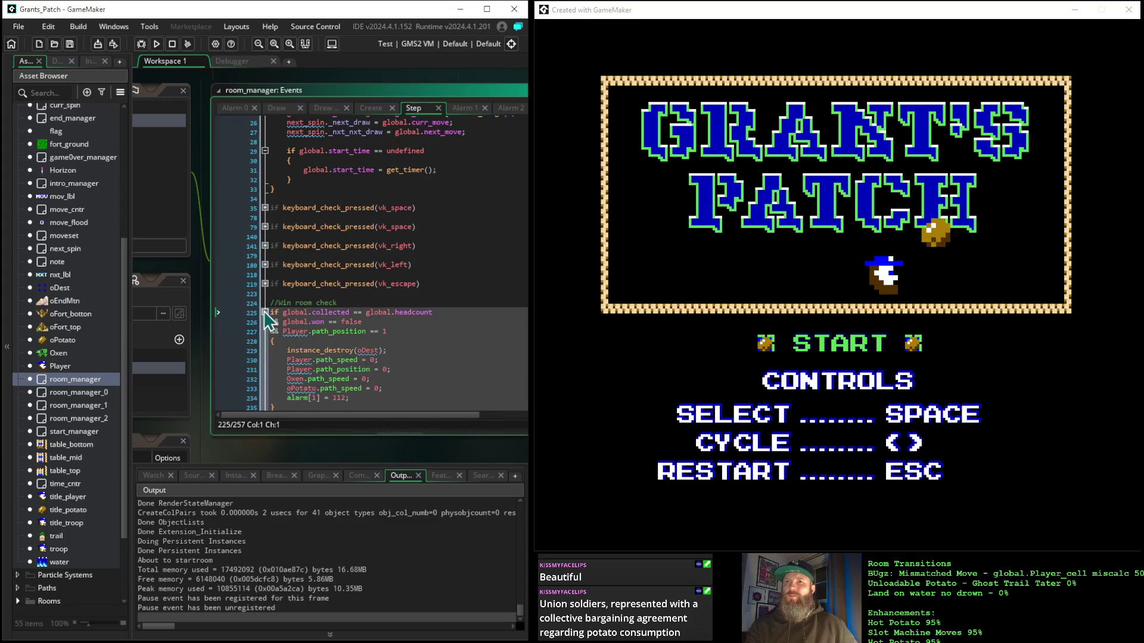
{"action": "left_click_drag", "start_coordinate": [362, 399], "coordinate": [271, 398]}
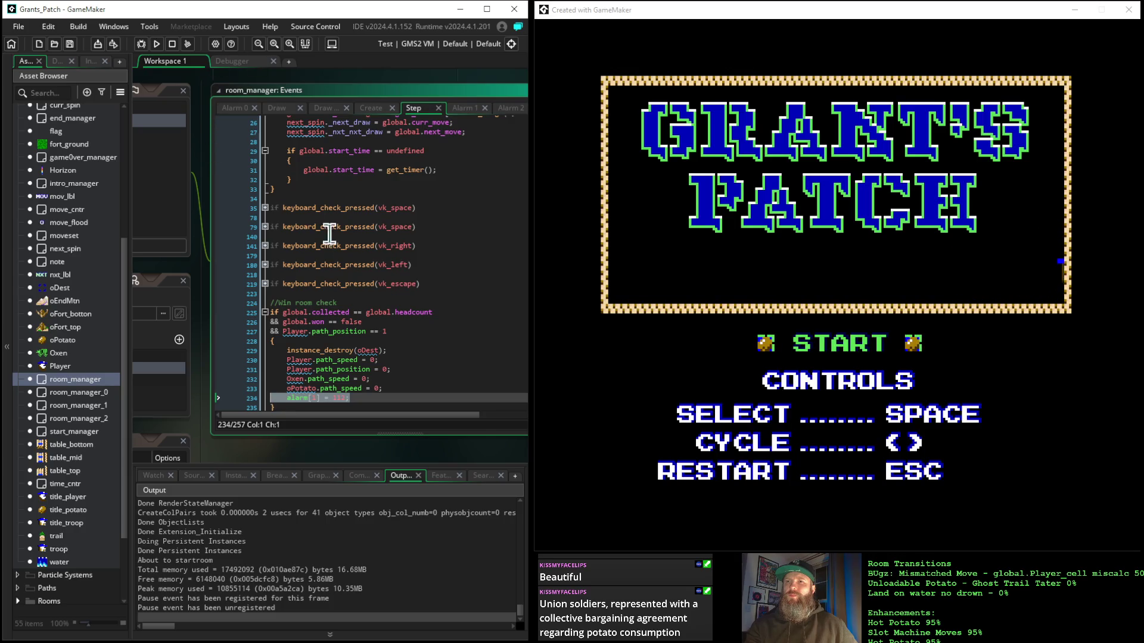
{"action": "scroll", "coordinate": [394, 350], "scroll_direction": "down", "scroll_amount": 1}
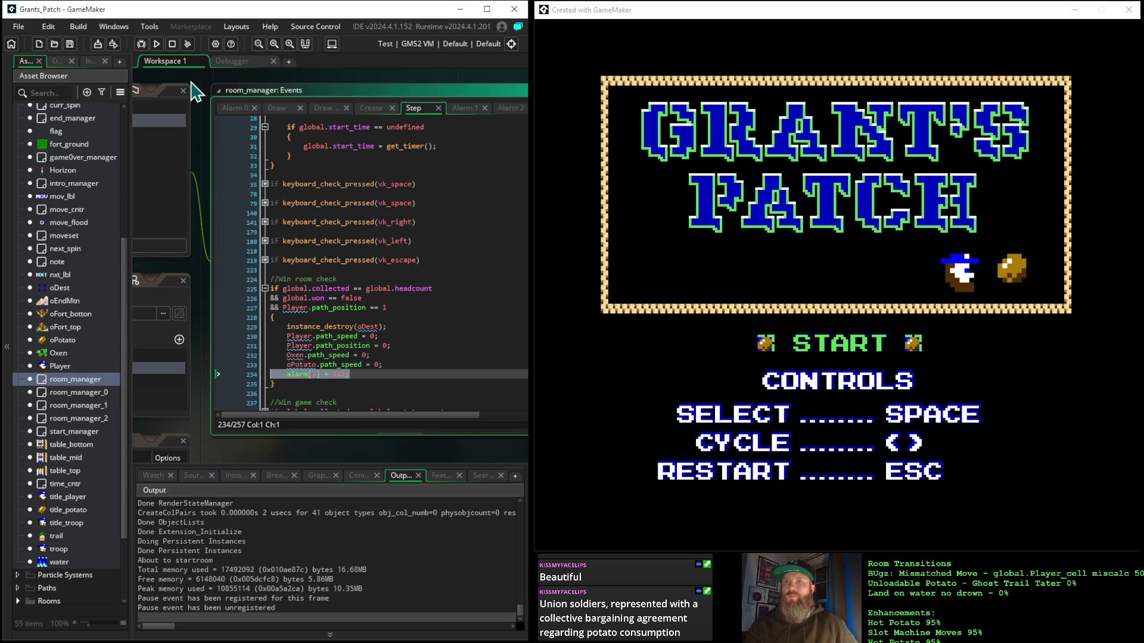
{"action": "left_click_drag", "start_coordinate": [194, 90], "coordinate": [476, 186]}
{"action": "mouse_move", "coordinate": [218, 178]}
{"action": "left_mouse_down"}
{"action": "mouse_move", "coordinate": [411, 225]}
{"action": "mouse_move", "coordinate": [286, 120]}
{"action": "mouse_move", "coordinate": [179, 119]}
{"action": "mouse_move", "coordinate": [149, 149]}
{"action": "mouse_move", "coordinate": [272, 189]}
{"action": "mouse_move", "coordinate": [324, 171]}
{"action": "mouse_move", "coordinate": [255, 141]}
{"action": "left_mouse_up"}
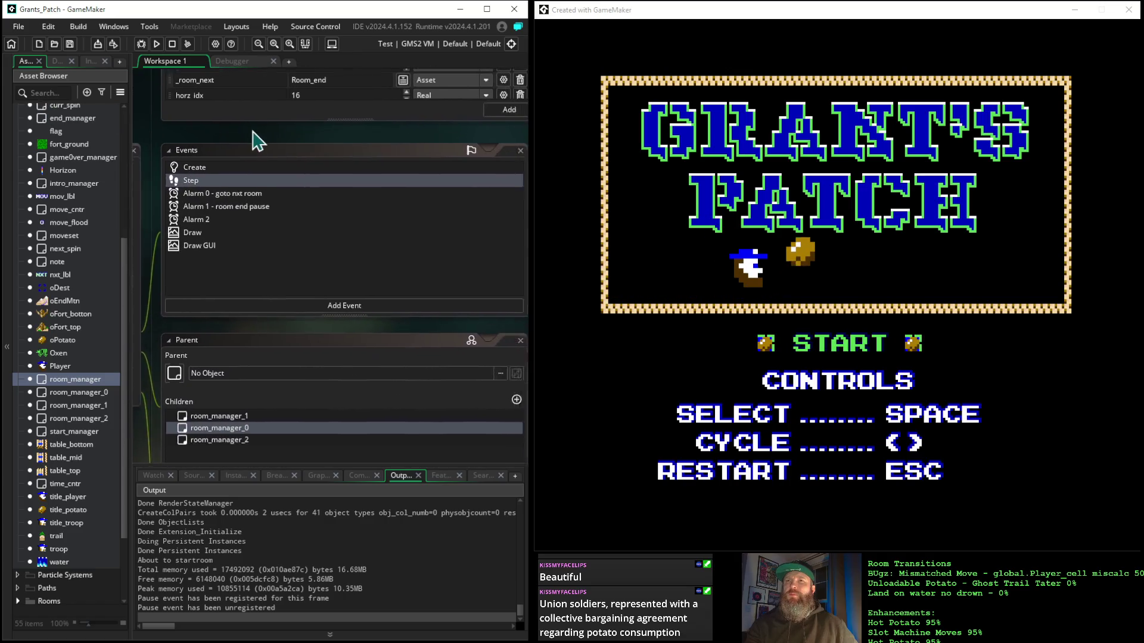
{"action": "left_click", "coordinate": [246, 201]}
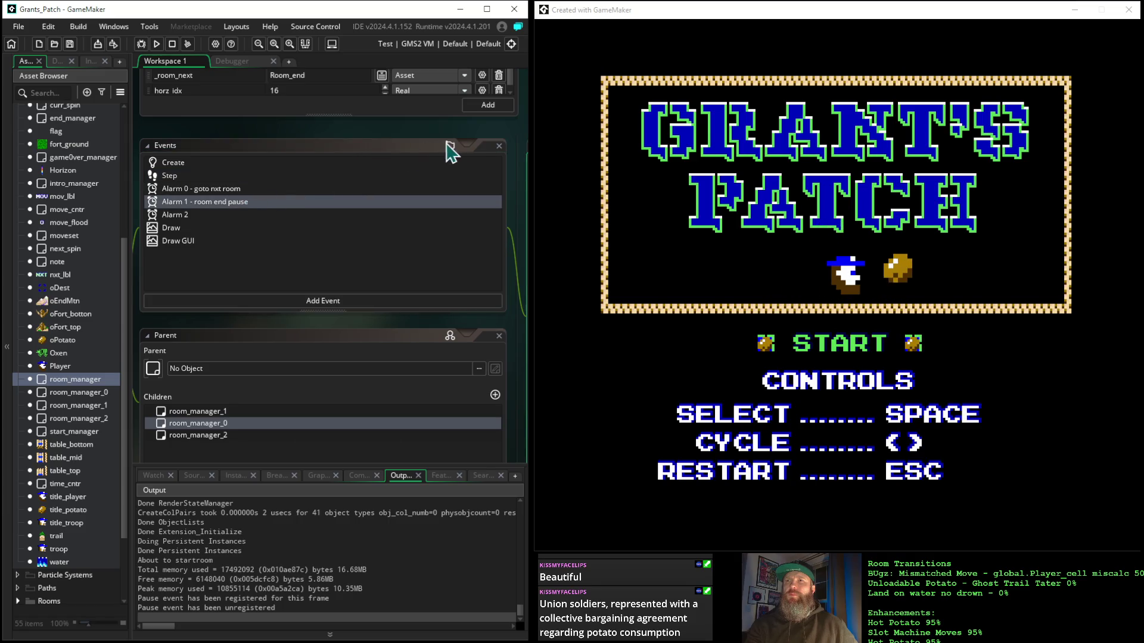
{"action": "mouse_move", "coordinate": [448, 141]}
{"action": "left_mouse_down"}
{"action": "mouse_move", "coordinate": [225, 145]}
{"action": "mouse_move", "coordinate": [448, 156]}
{"action": "left_mouse_up"}
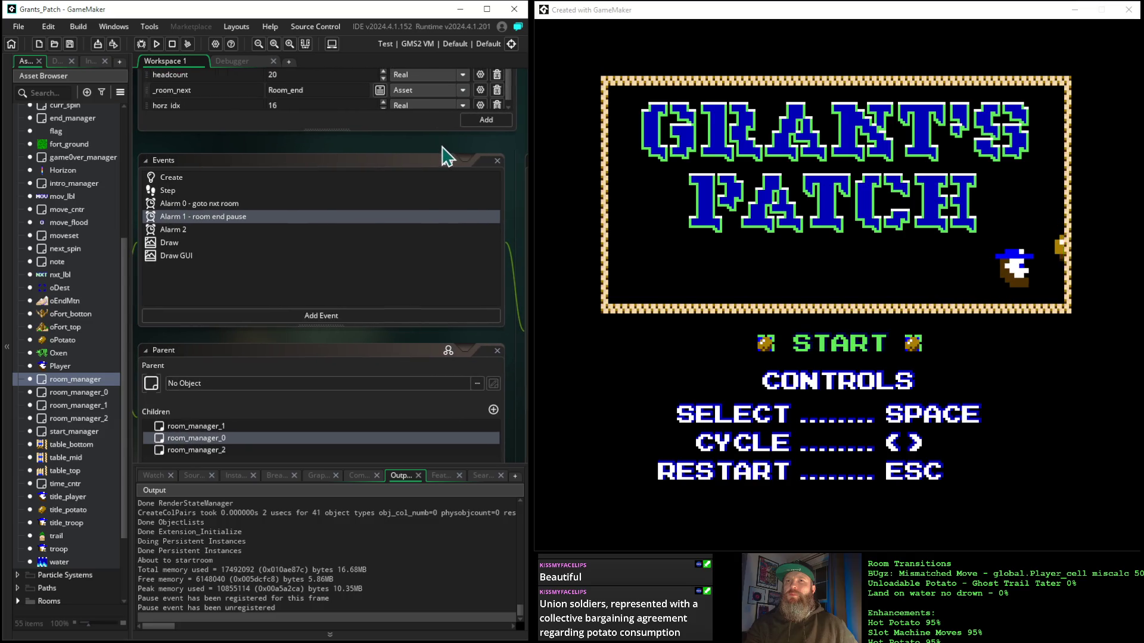
{"action": "left_click", "coordinate": [180, 231]}
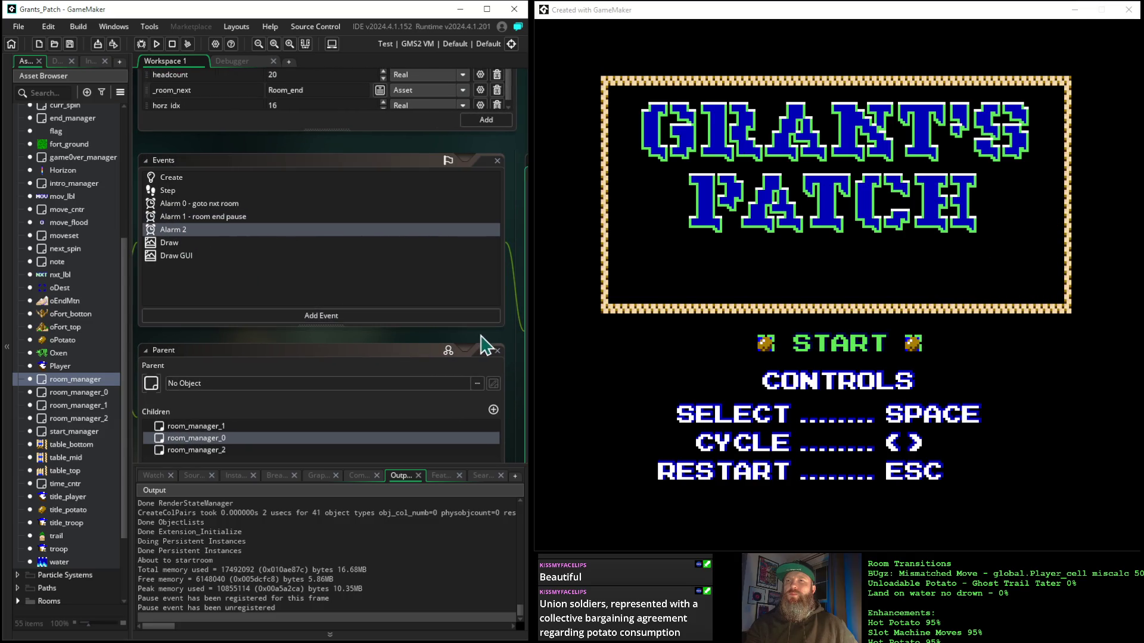
{"action": "mouse_move", "coordinate": [488, 336]}
{"action": "left_mouse_down"}
{"action": "mouse_move", "coordinate": [280, 275]}
{"action": "mouse_move", "coordinate": [339, 270]}
{"action": "mouse_move", "coordinate": [194, 256]}
{"action": "mouse_move", "coordinate": [130, 234]}
{"action": "mouse_move", "coordinate": [166, 288]}
{"action": "mouse_move", "coordinate": [498, 332]}
{"action": "left_mouse_up"}
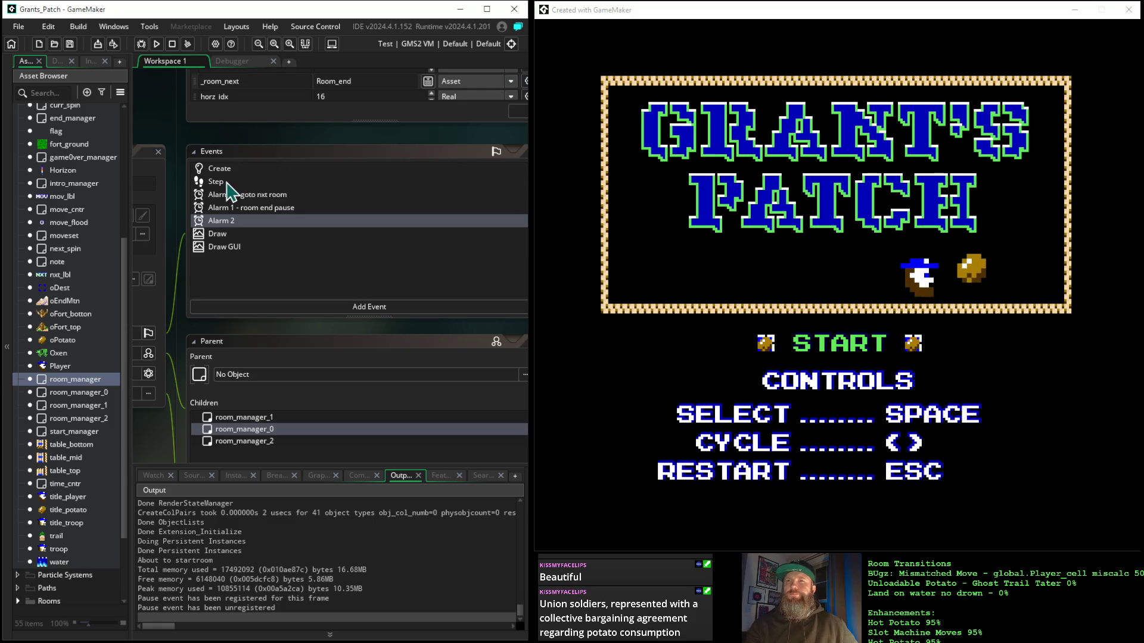
{"action": "left_click", "coordinate": [226, 183]}
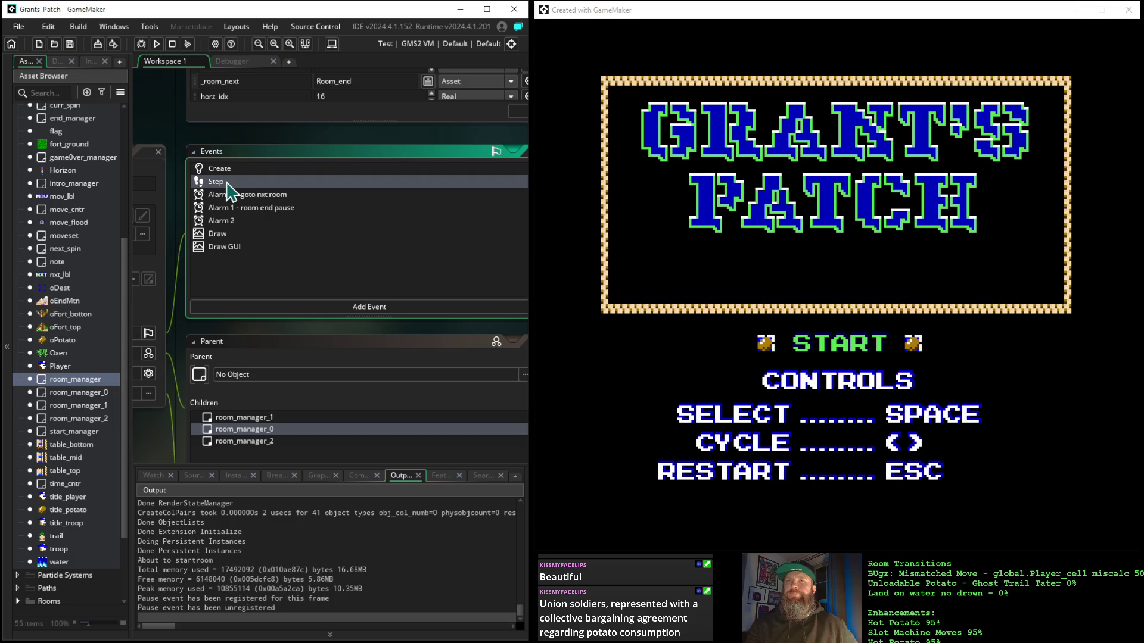
{"action": "double_click", "coordinate": [358, 182]}
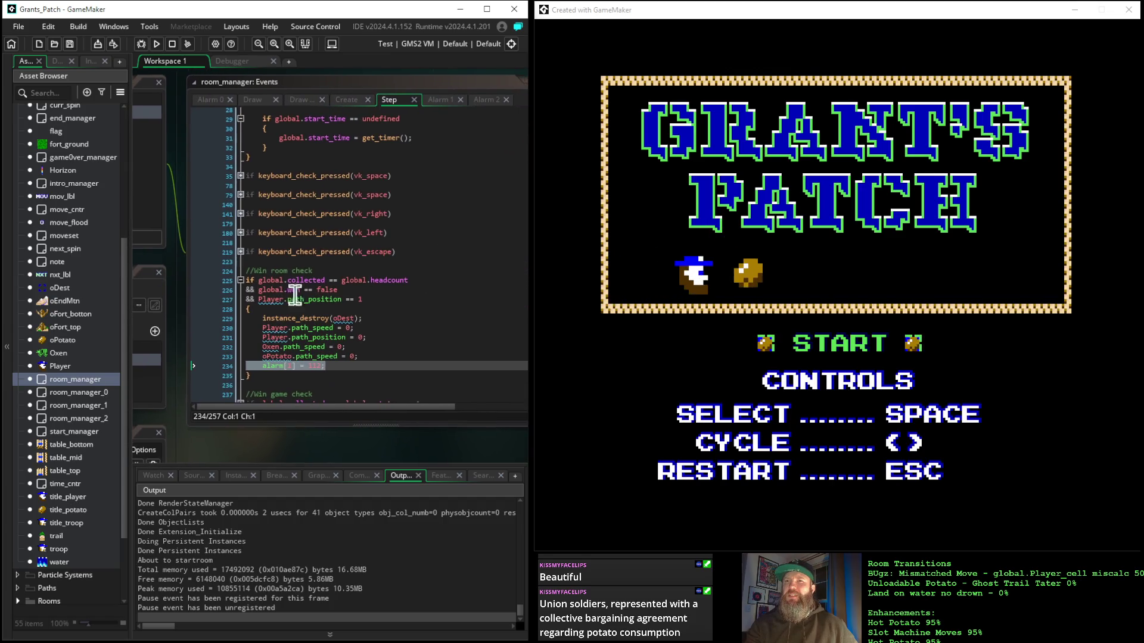
Step: Expand the line-35 space-key check in the Step code and select _move_phase on line 37
{"action": "scroll", "coordinate": [388, 301], "scroll_direction": "down", "scroll_amount": 2}
{"action": "scroll", "coordinate": [387, 304], "scroll_direction": "up", "scroll_amount": 1}
{"action": "scroll", "coordinate": [387, 304], "scroll_direction": "up", "scroll_amount": 3}
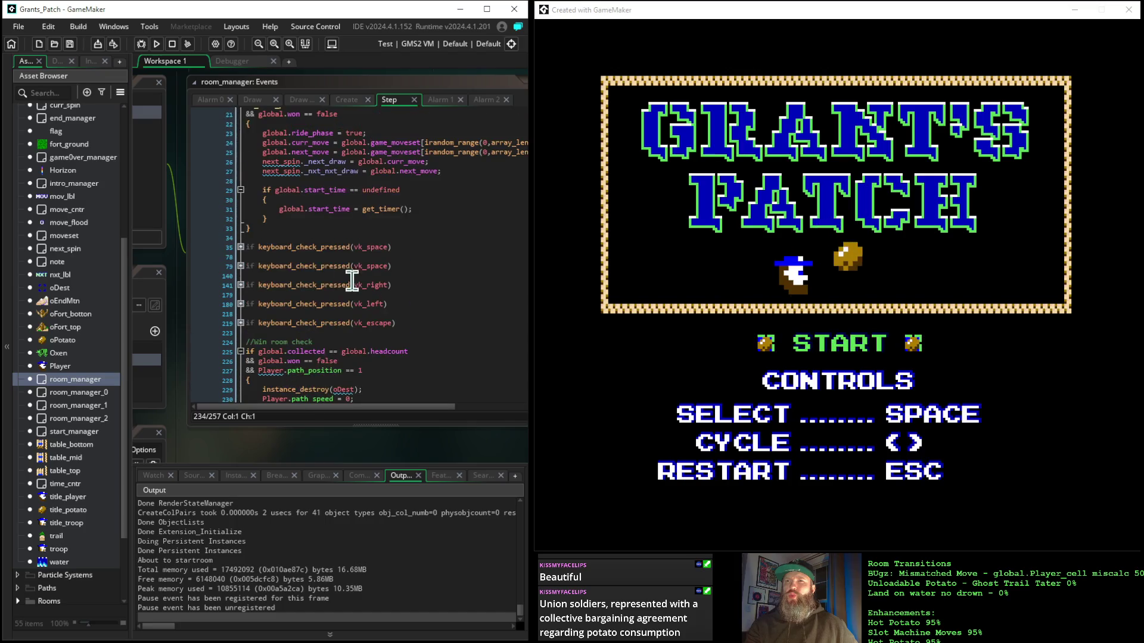
{"action": "left_click", "coordinate": [241, 248]}
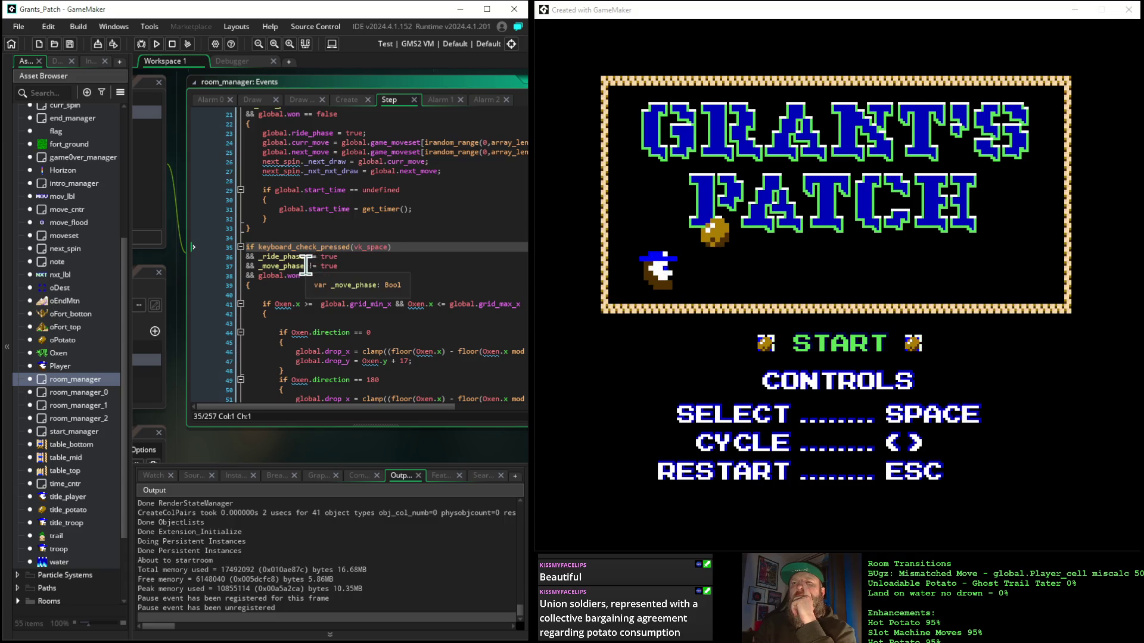
{"action": "left_click_drag", "start_coordinate": [308, 266], "coordinate": [257, 267]}
{"action": "key", "text": "ctrl+c"}
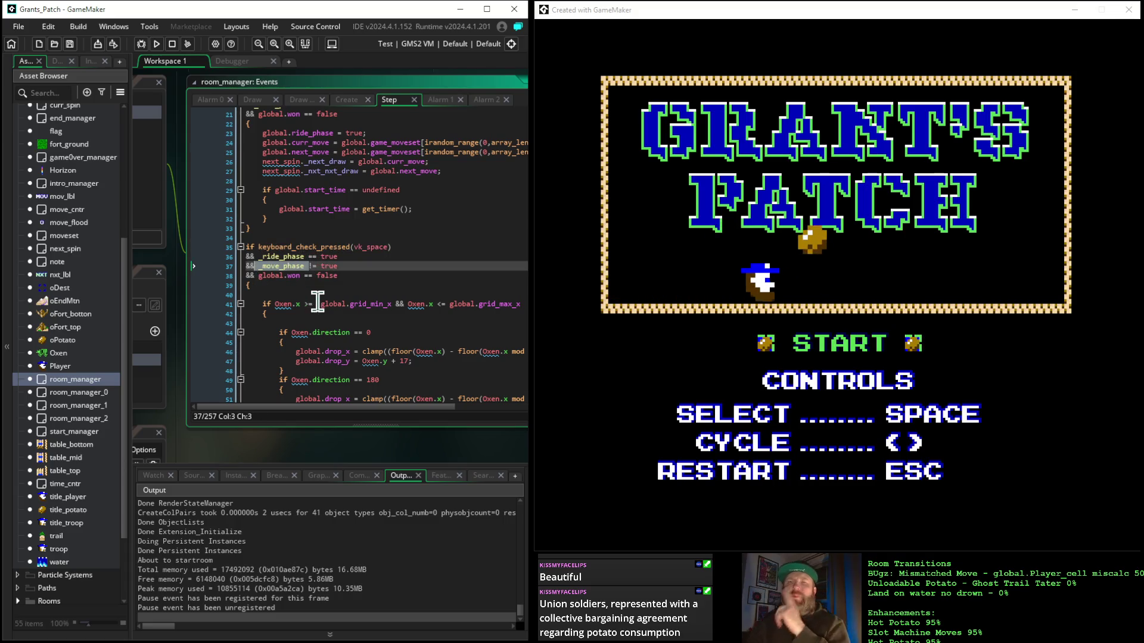
{"action": "left_click", "coordinate": [329, 523]}
{"action": "key", "text": "ctrl+shift+f"}
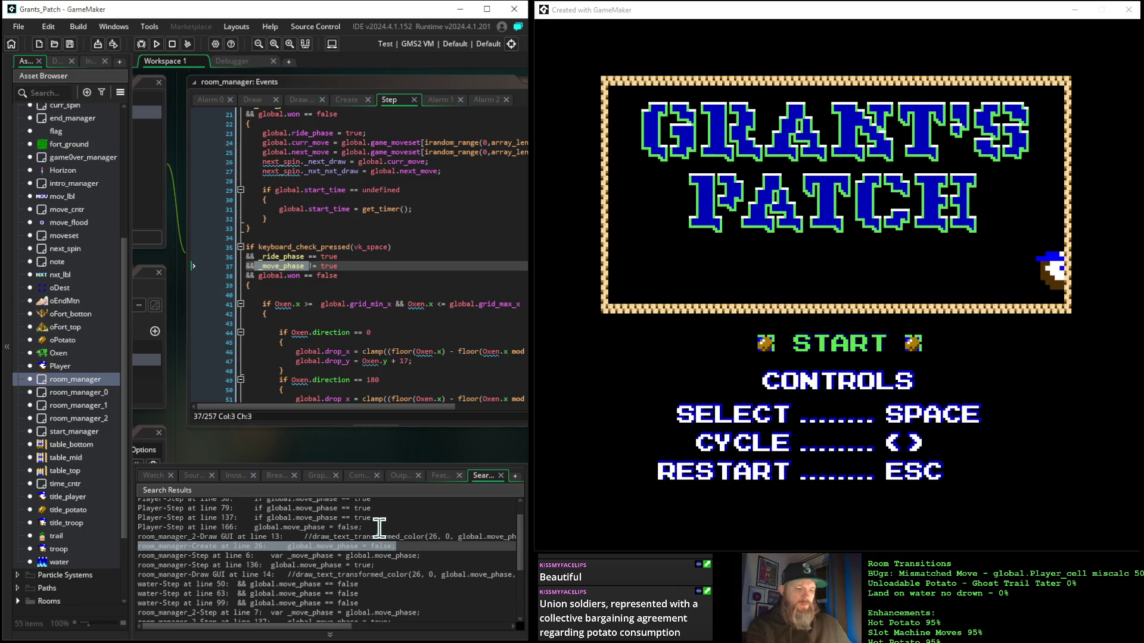
Step: Search the project for _move_phase, then select global.move_phase in the Oxen Step result
{"action": "key", "text": "ctrl+shift+f"}
{"action": "key", "text": "ctrl+v"}
{"action": "key", "text": "Return"}
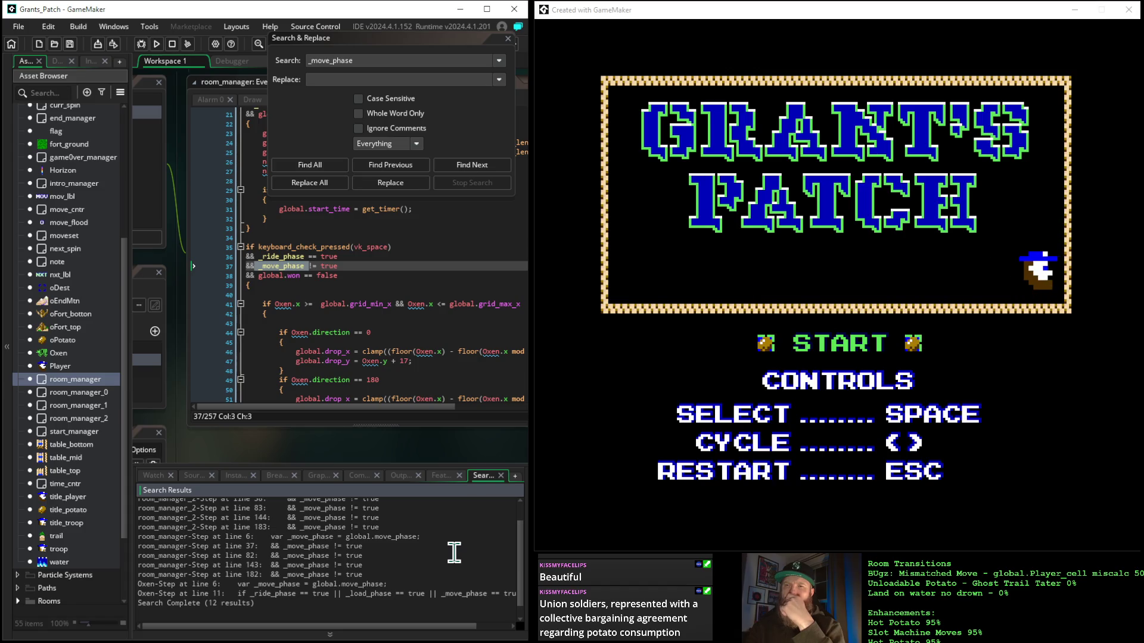
{"action": "scroll", "coordinate": [454, 553], "scroll_direction": "down", "scroll_amount": 1}
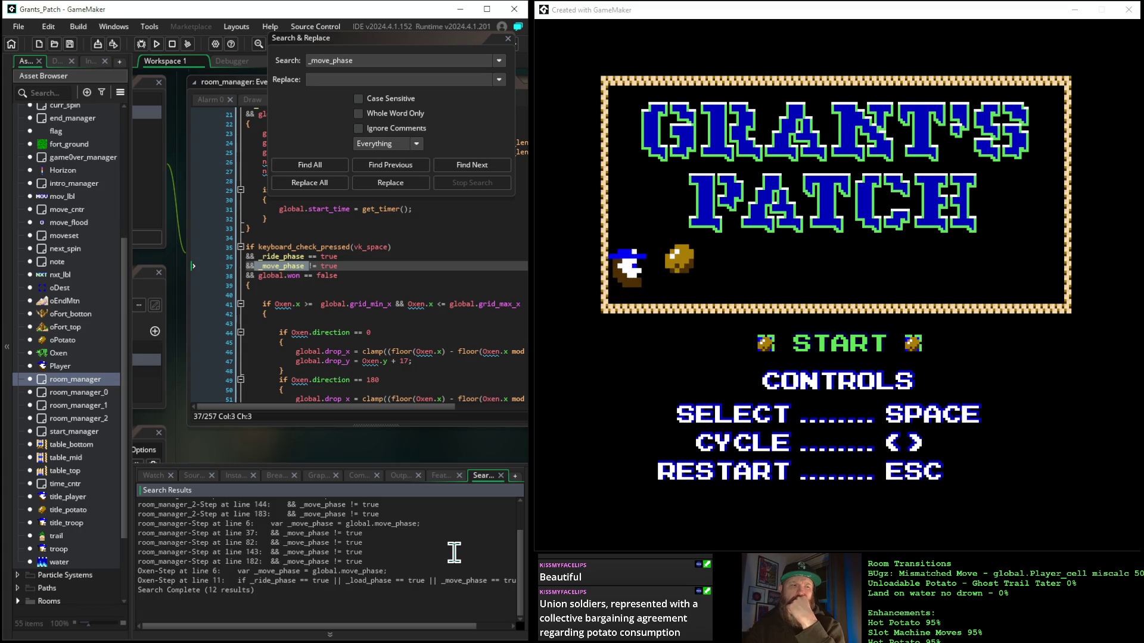
{"action": "scroll", "coordinate": [454, 553], "scroll_direction": "up", "scroll_amount": 1}
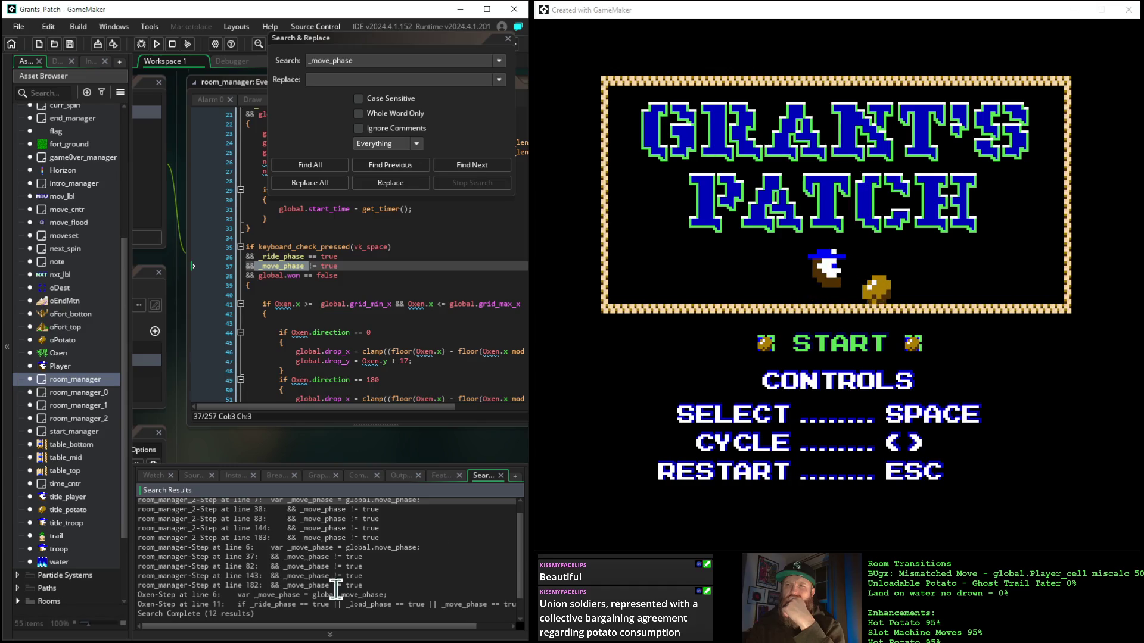
{"action": "left_click_drag", "start_coordinate": [313, 595], "coordinate": [386, 600]}
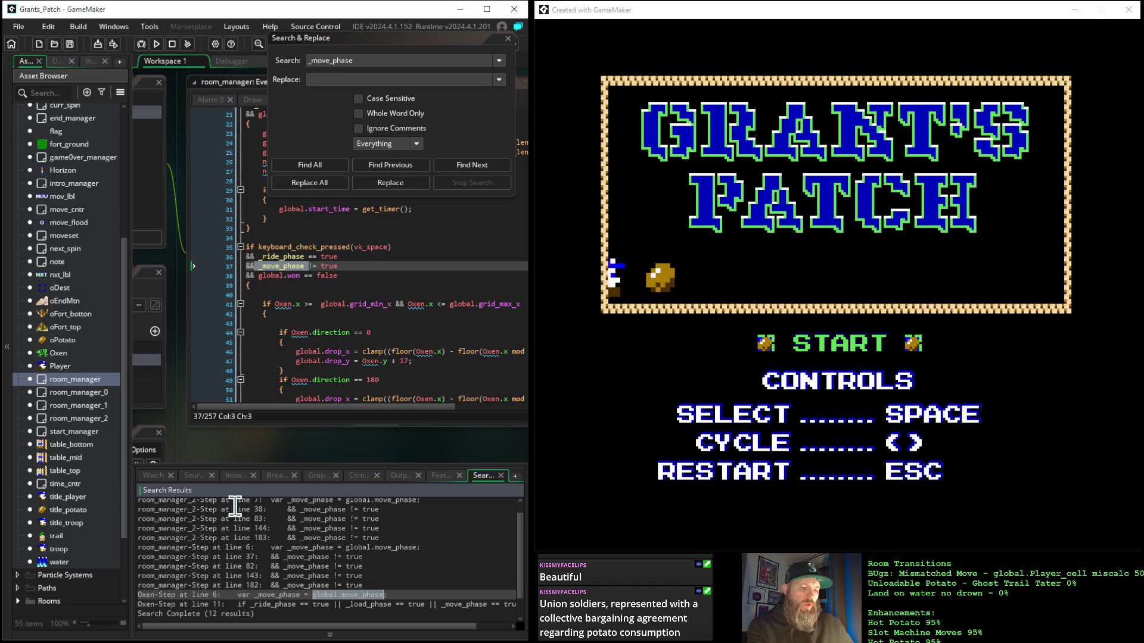
Step: Search the whole project for global.move_phase with Find All and skim the first results
{"action": "key", "text": "ctrl+shift+f"}
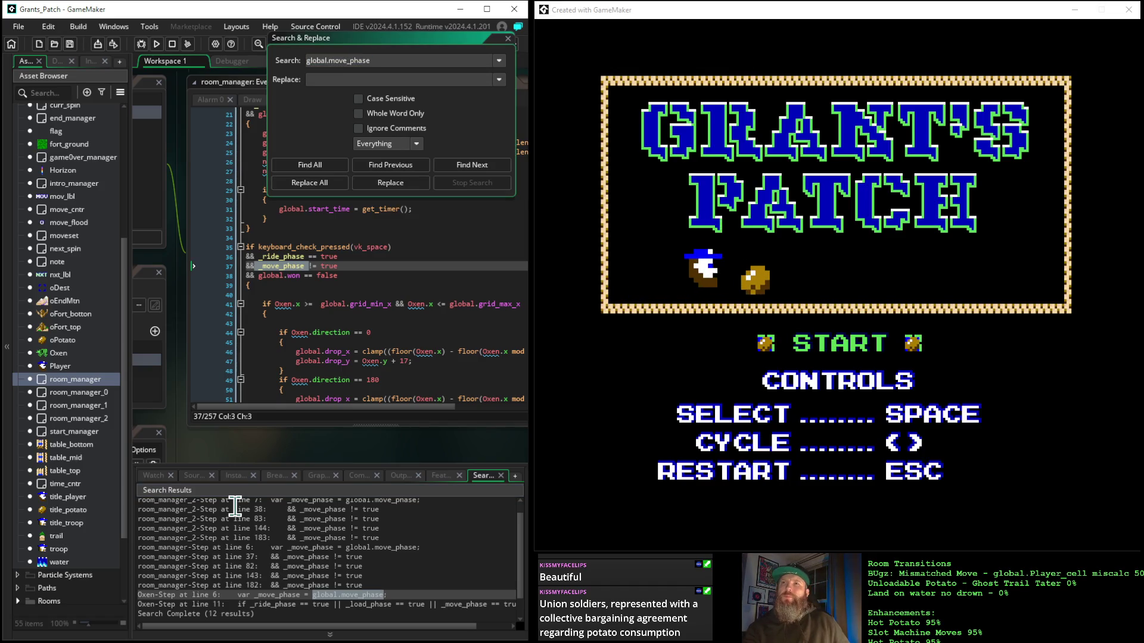
{"action": "key", "text": "Return"}
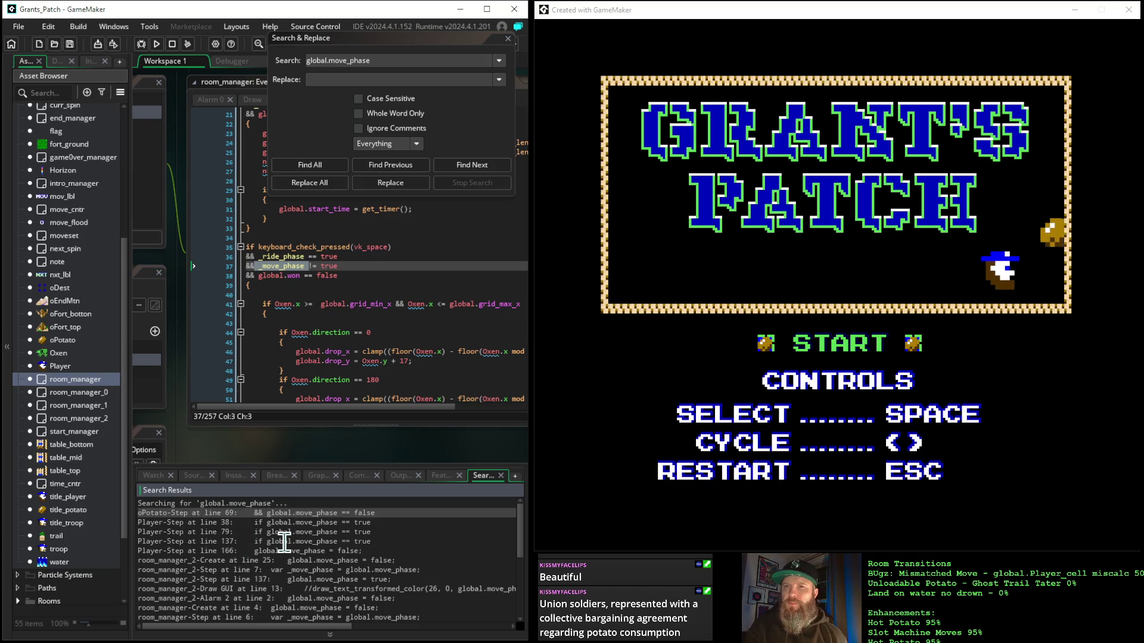
{"action": "scroll", "coordinate": [285, 542], "scroll_direction": "down", "scroll_amount": 2}
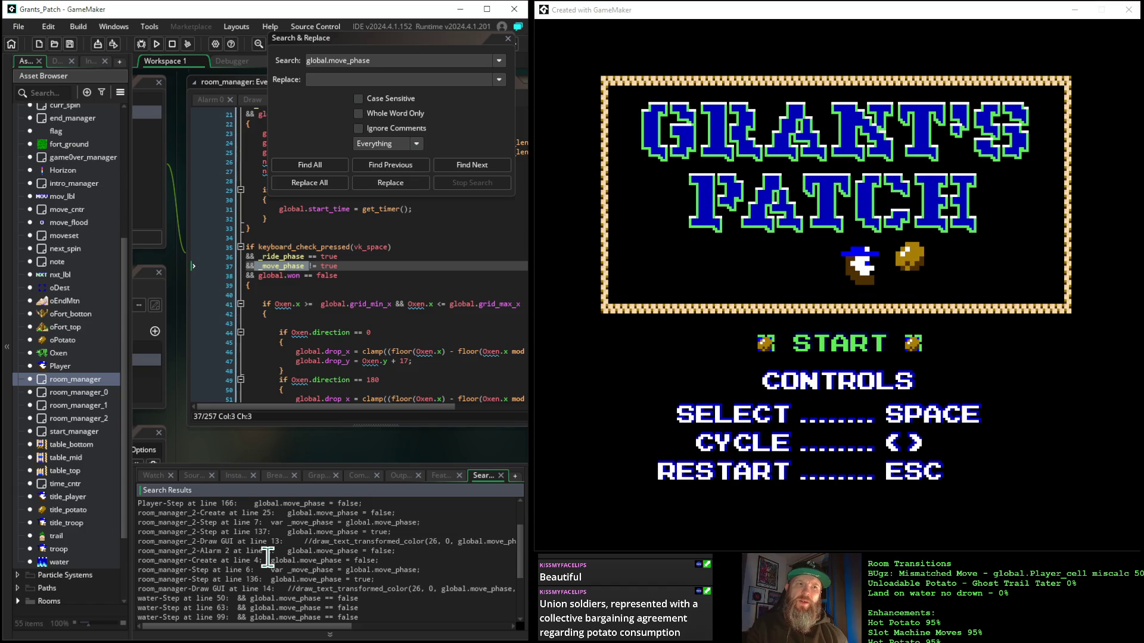
{"action": "scroll", "coordinate": [268, 556], "scroll_direction": "down", "scroll_amount": 2}
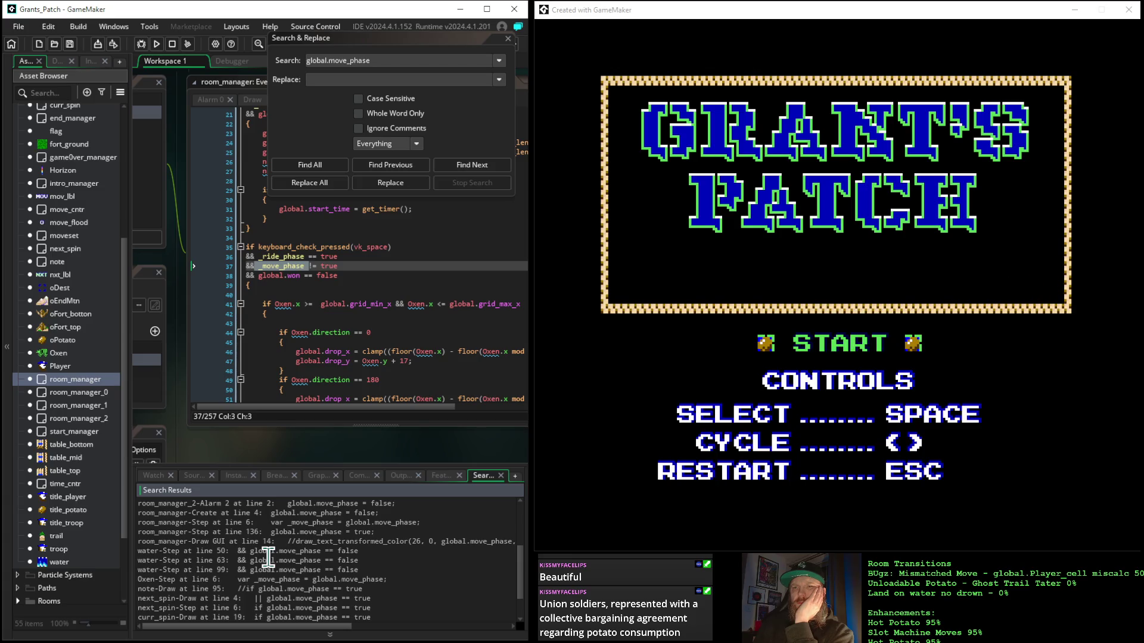
Step: Review the 22 matches and highlight the room_manager Step line 136 result
{"action": "scroll", "coordinate": [269, 557], "scroll_direction": "up", "scroll_amount": 2}
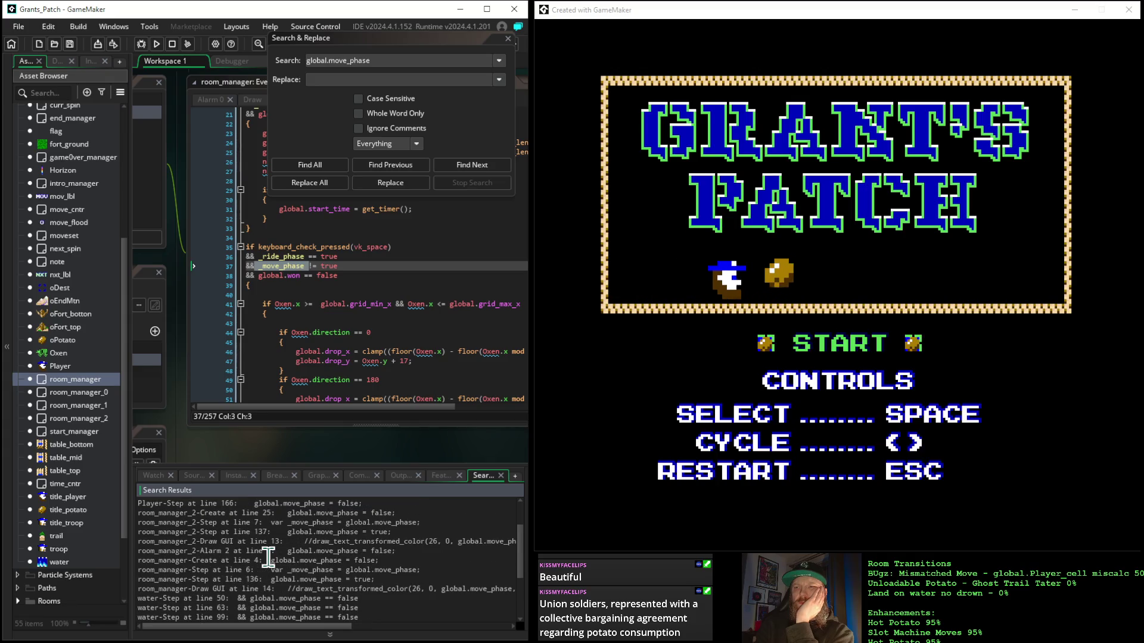
{"action": "scroll", "coordinate": [269, 558], "scroll_direction": "down", "scroll_amount": 1}
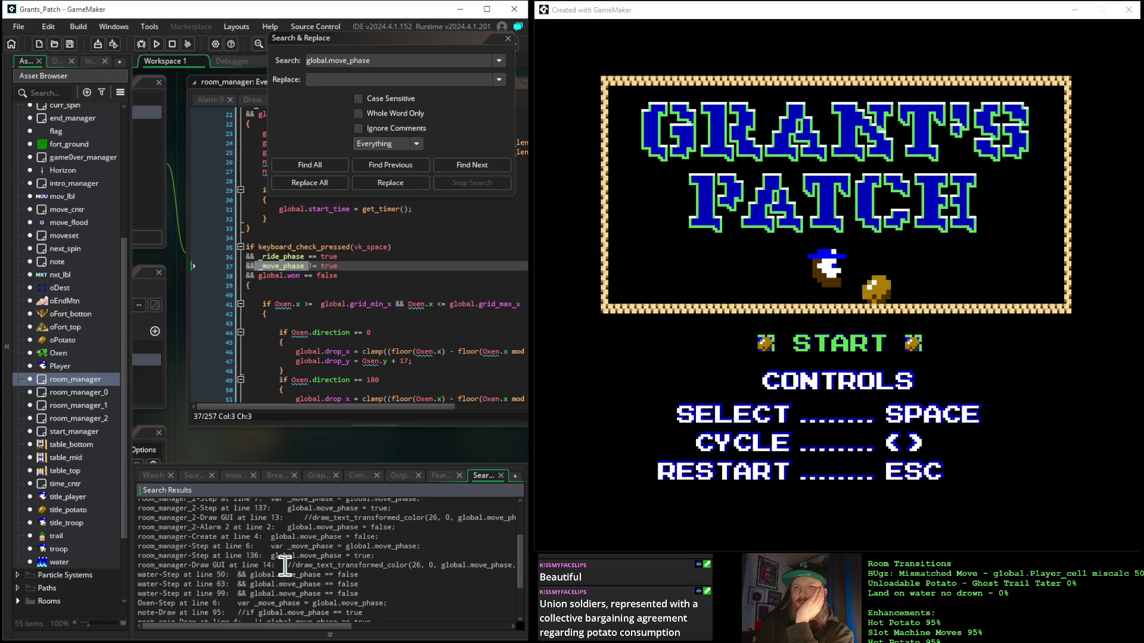
{"action": "left_click", "coordinate": [275, 557]}
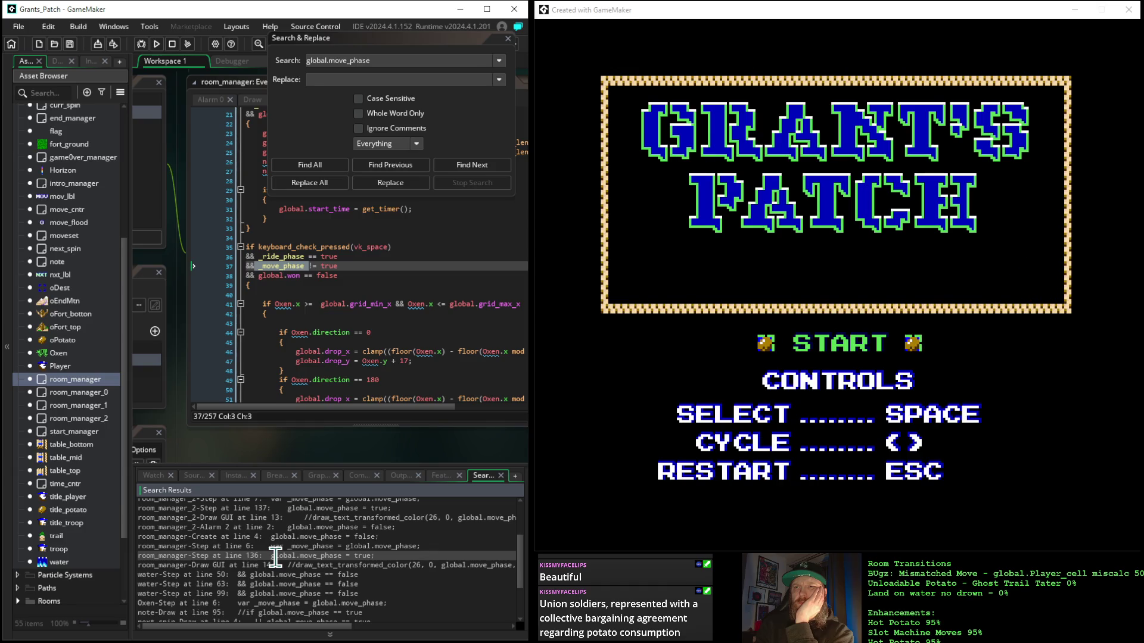
{"action": "scroll", "coordinate": [276, 557], "scroll_direction": "down", "scroll_amount": 2}
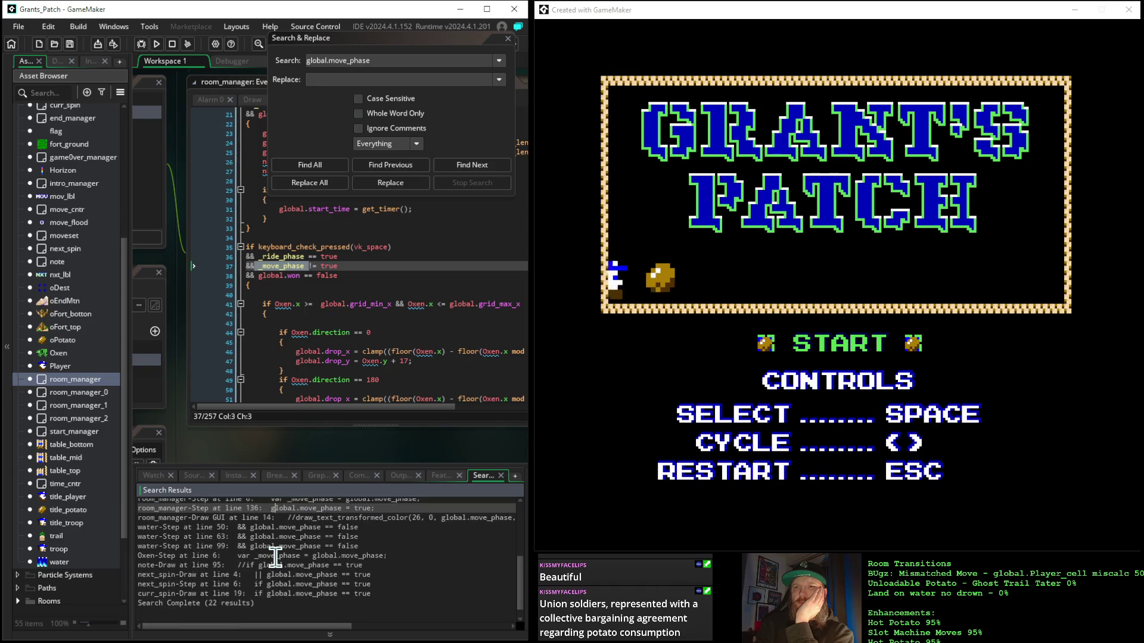
{"action": "scroll", "coordinate": [275, 556], "scroll_direction": "up", "scroll_amount": 3}
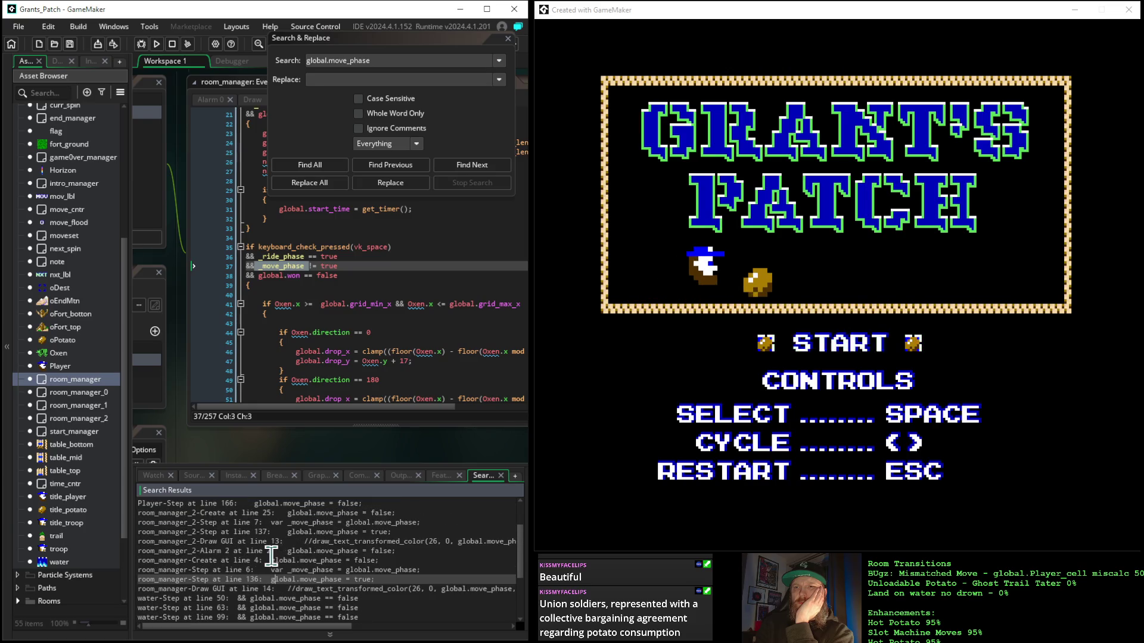
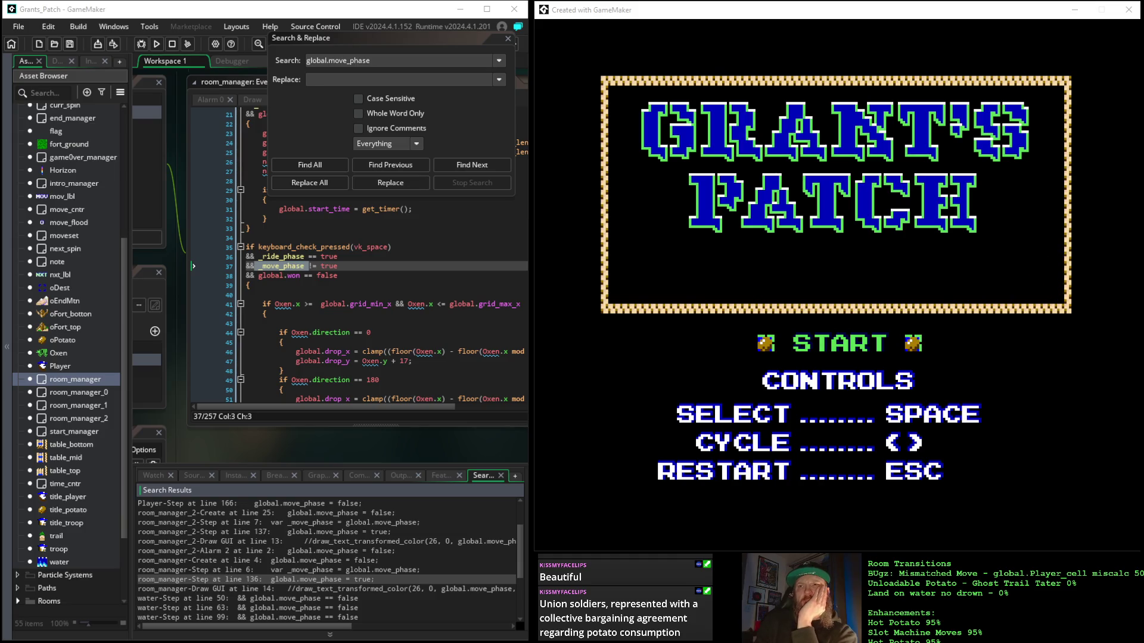
Step: Close the Search & Replace dialog and bring the room_manager object editor into view
{"action": "left_click", "coordinate": [507, 40]}
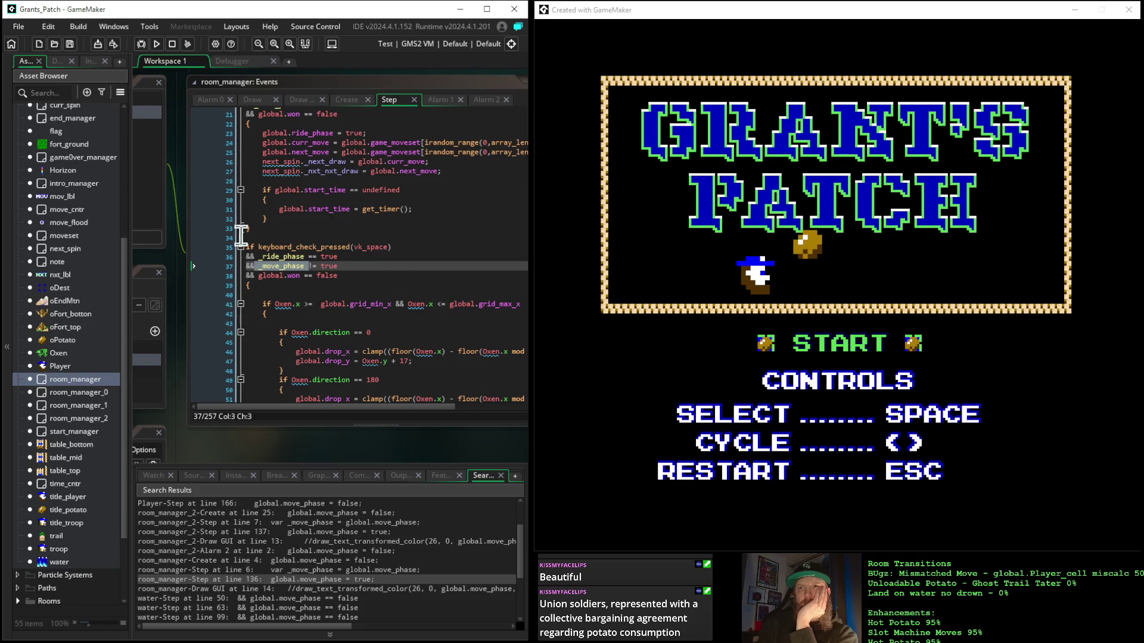
{"action": "mouse_move", "coordinate": [232, 399]}
{"action": "left_mouse_down"}
{"action": "mouse_move", "coordinate": [266, 446]}
{"action": "mouse_move", "coordinate": [500, 446]}
{"action": "left_mouse_up"}
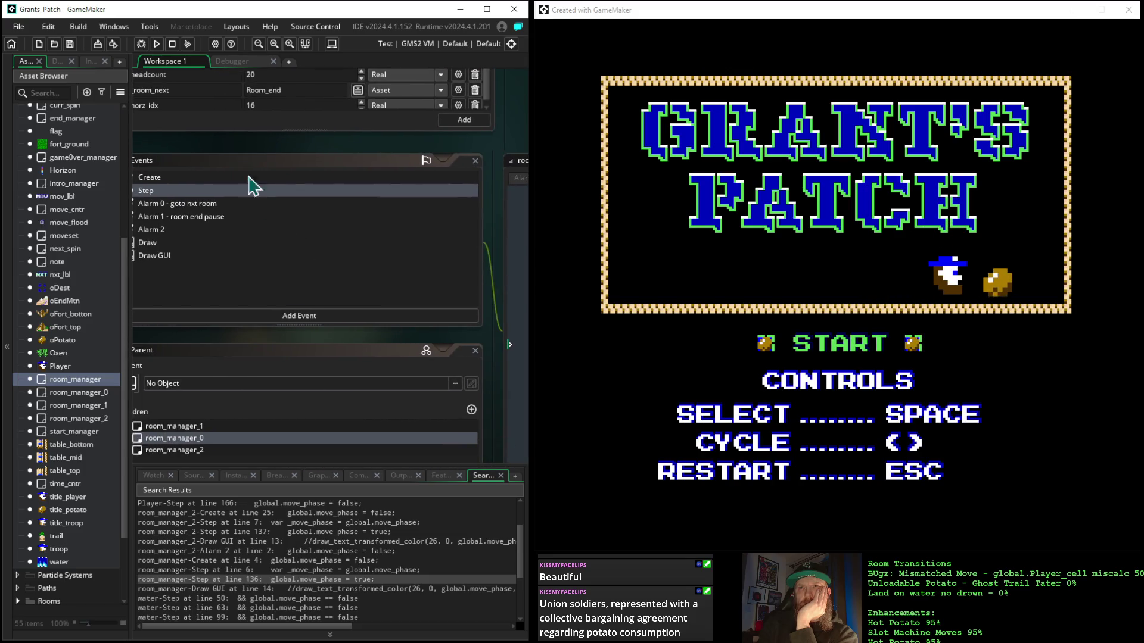
{"action": "mouse_move", "coordinate": [199, 159]}
{"action": "left_mouse_down"}
{"action": "mouse_move", "coordinate": [316, 172]}
{"action": "mouse_move", "coordinate": [421, 148]}
{"action": "mouse_move", "coordinate": [390, 105]}
{"action": "mouse_move", "coordinate": [402, 90]}
{"action": "left_mouse_up"}
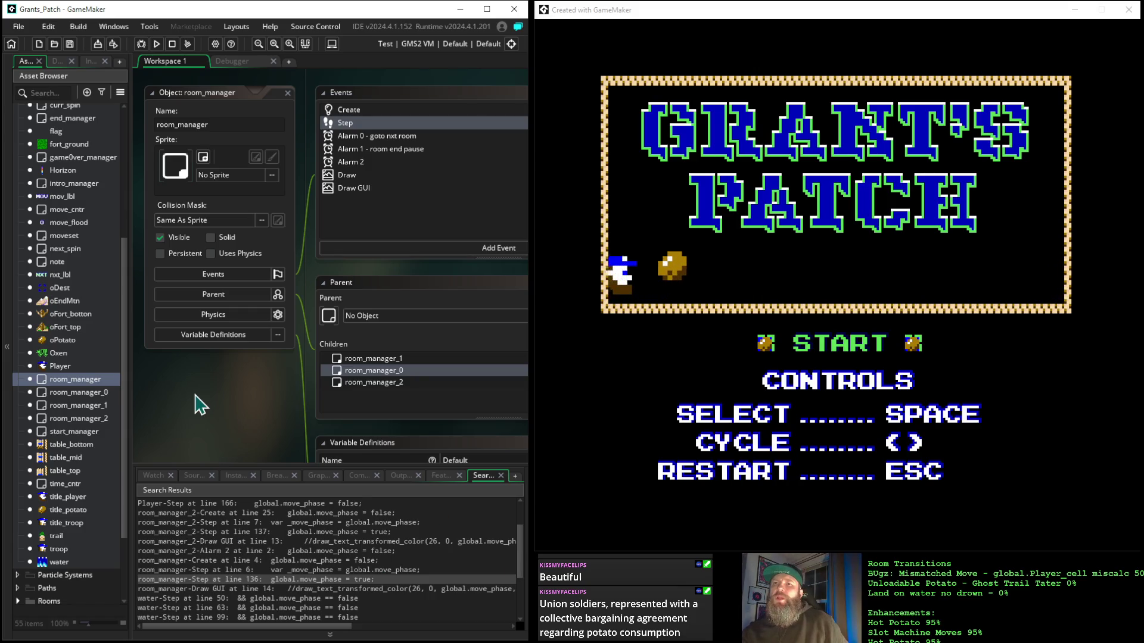
Step: Delete all the old expressions from the Watch list
{"action": "left_click", "coordinate": [153, 476]}
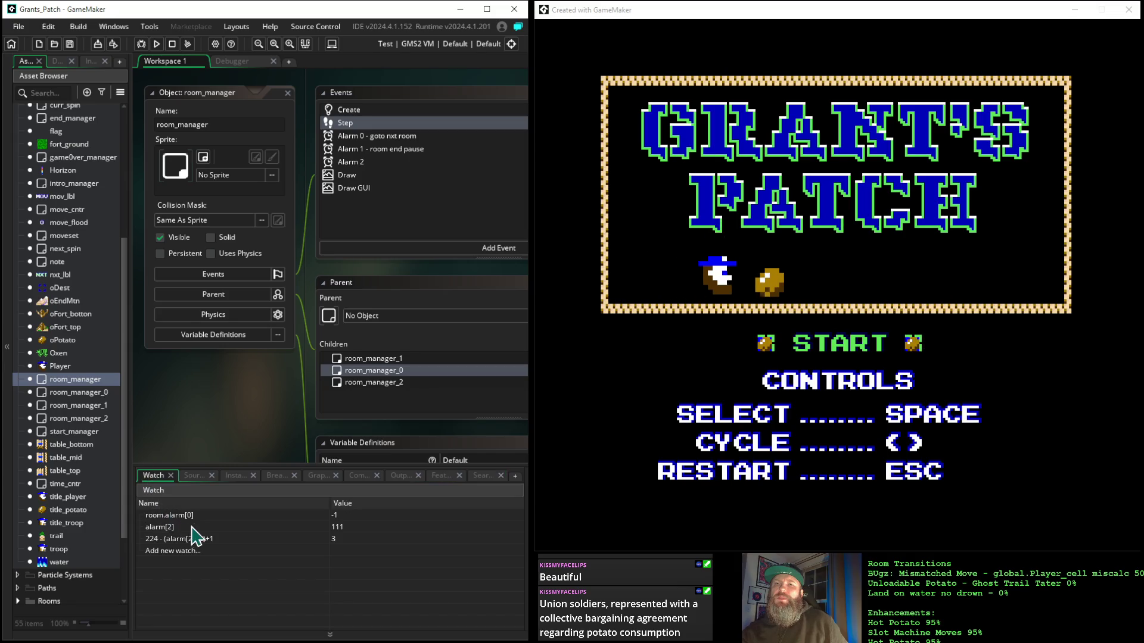
{"action": "right_click", "coordinate": [194, 536]}
{"action": "left_click", "coordinate": [221, 549]}
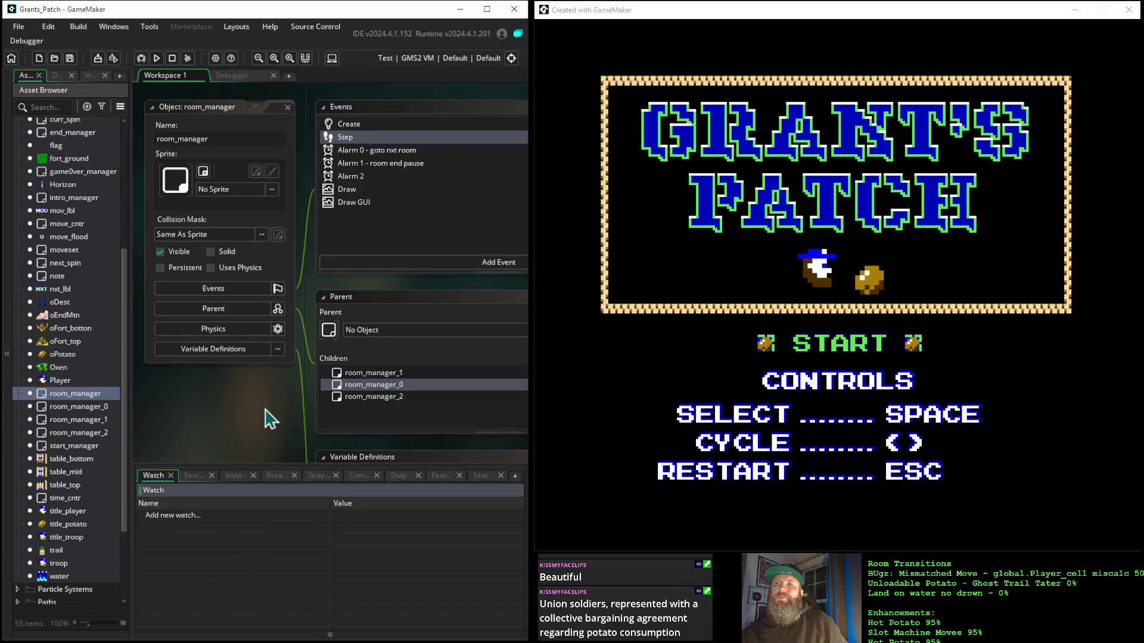
Step: Open room_manager's Step event and add _ride_phase from line 36 as a watch
{"action": "double_click", "coordinate": [345, 137]}
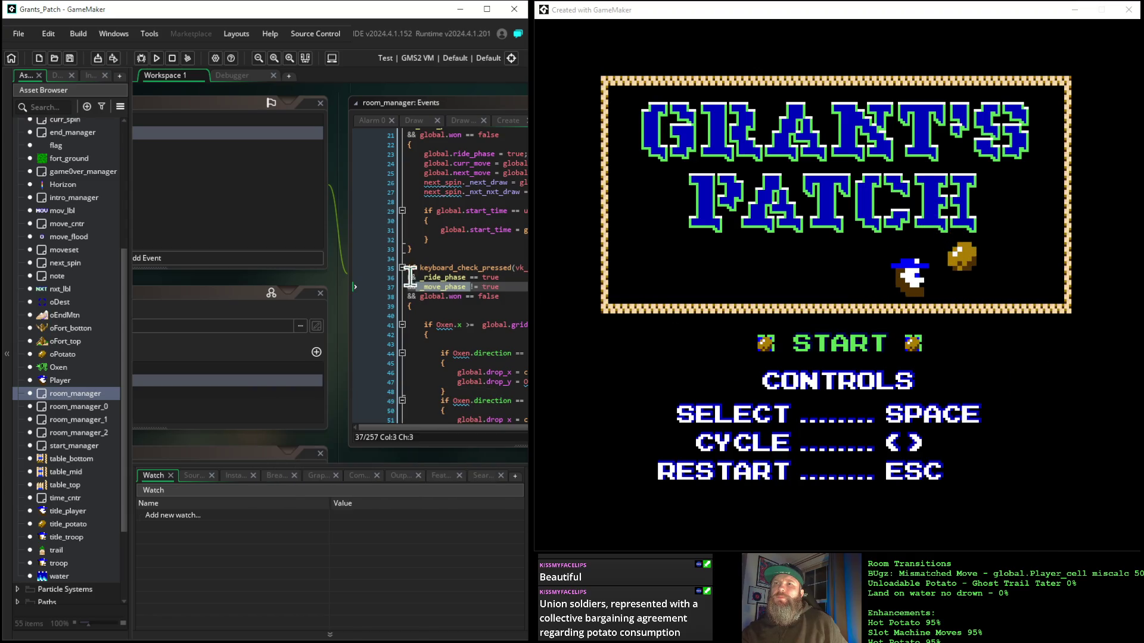
{"action": "left_click_drag", "start_coordinate": [331, 281], "coordinate": [176, 209]}
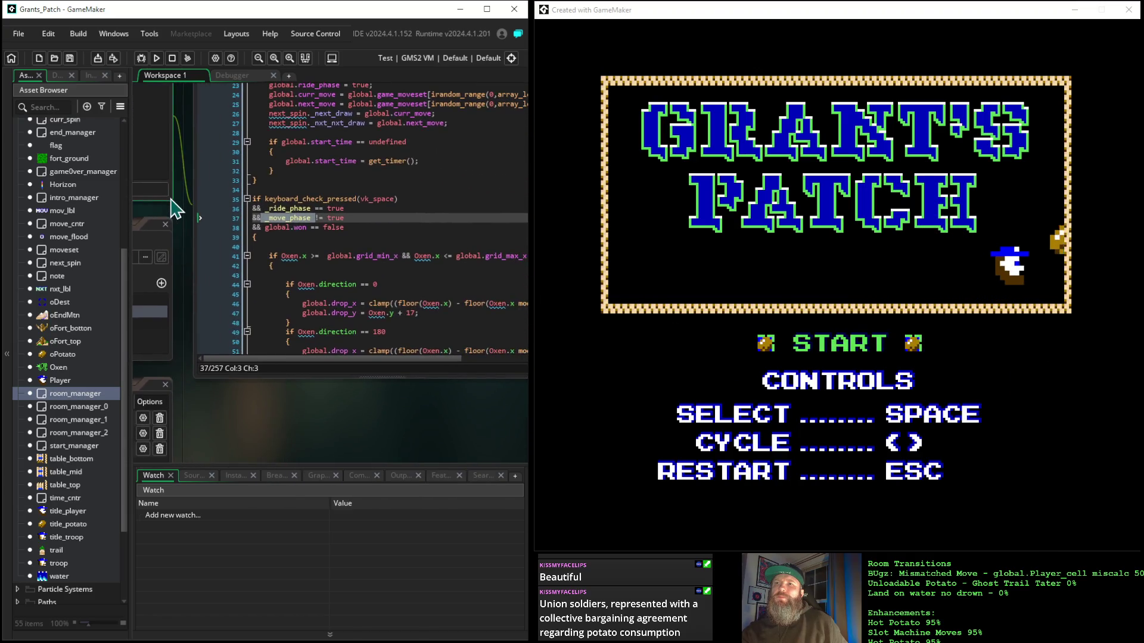
{"action": "left_click_drag", "start_coordinate": [352, 208], "coordinate": [289, 206]}
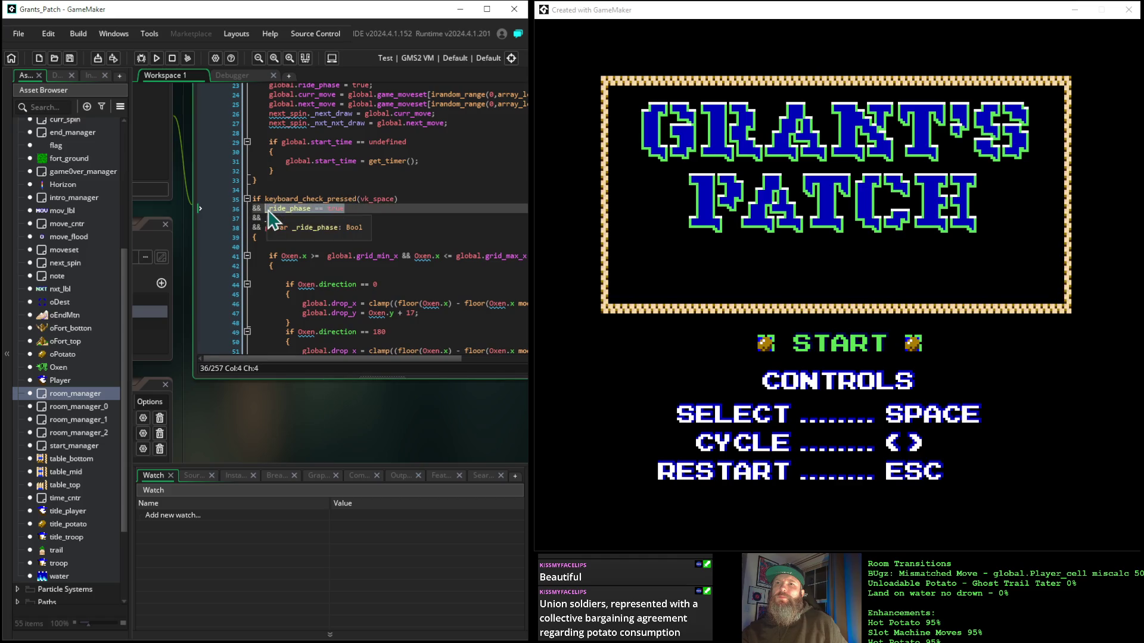
{"action": "left_click", "coordinate": [269, 209]}
{"action": "double_click", "coordinate": [267, 209]}
{"action": "key", "text": "ctrl+c"}
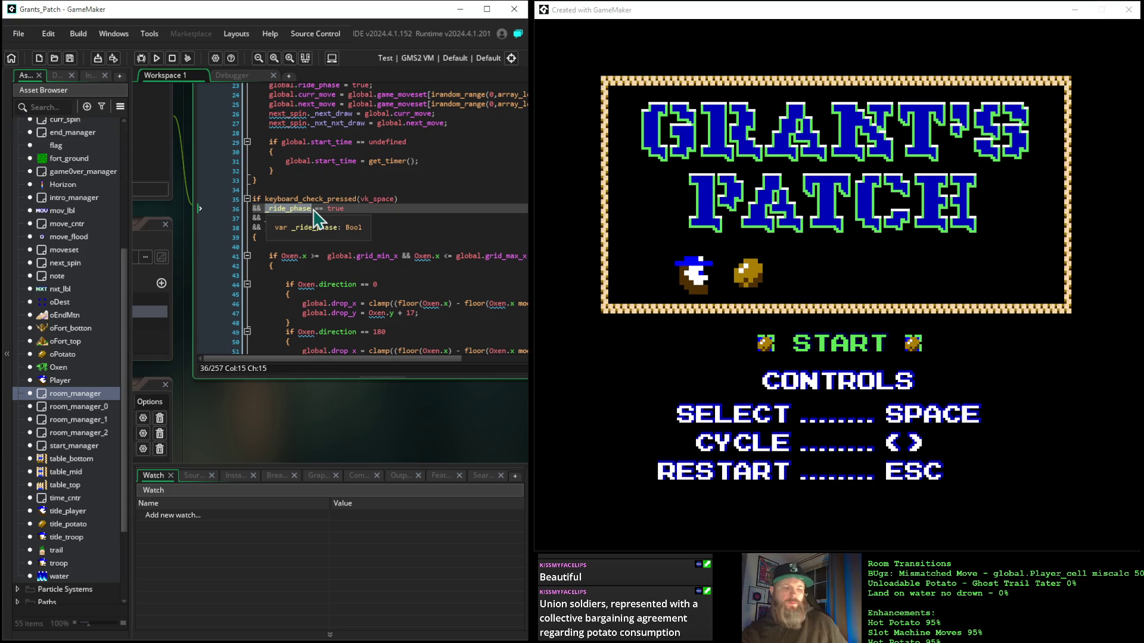
{"action": "left_click", "coordinate": [204, 514]}
{"action": "key", "text": "ctrl+v"}
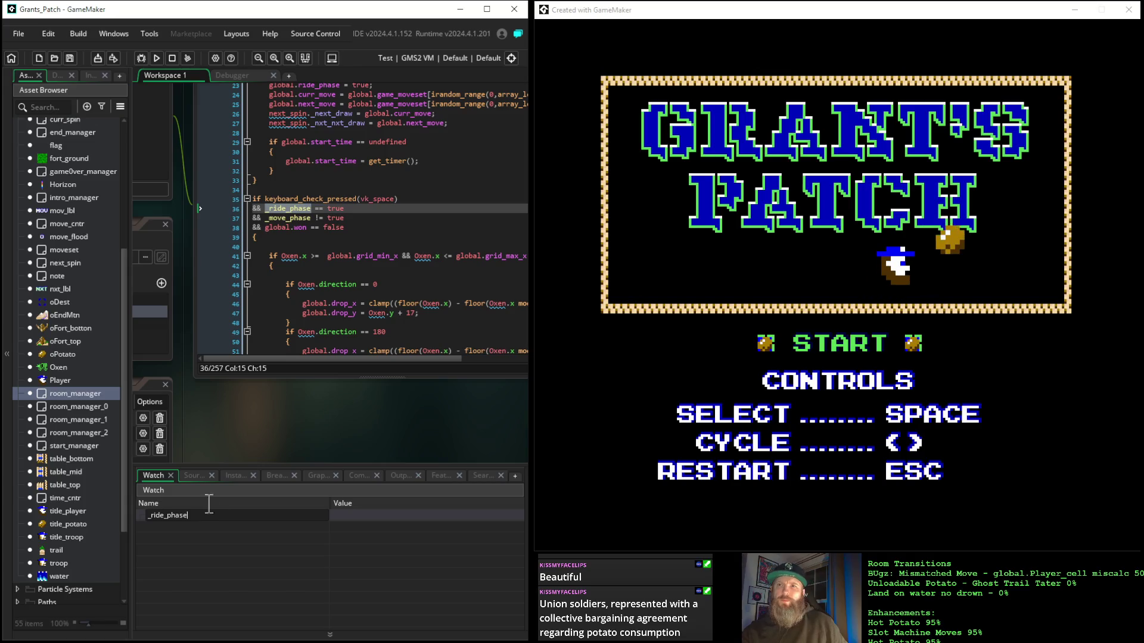
Step: Add _move_phase from line 37 as a second watch and re-commit both watch names
{"action": "double_click", "coordinate": [275, 218]}
{"action": "key", "text": "ctrl+c"}
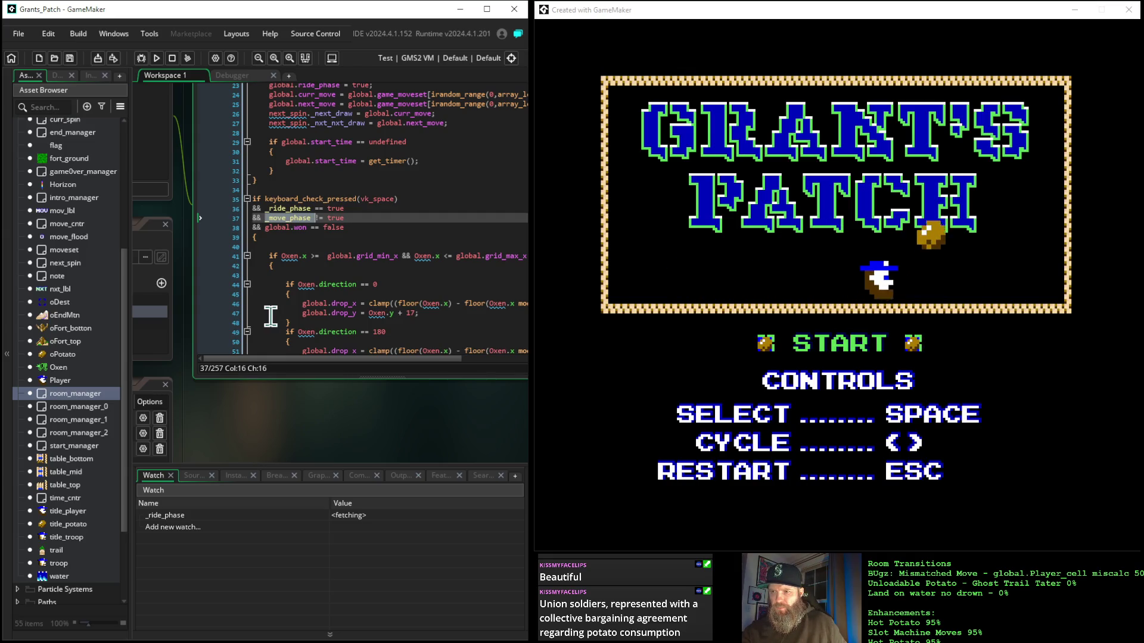
{"action": "left_click", "coordinate": [203, 527]}
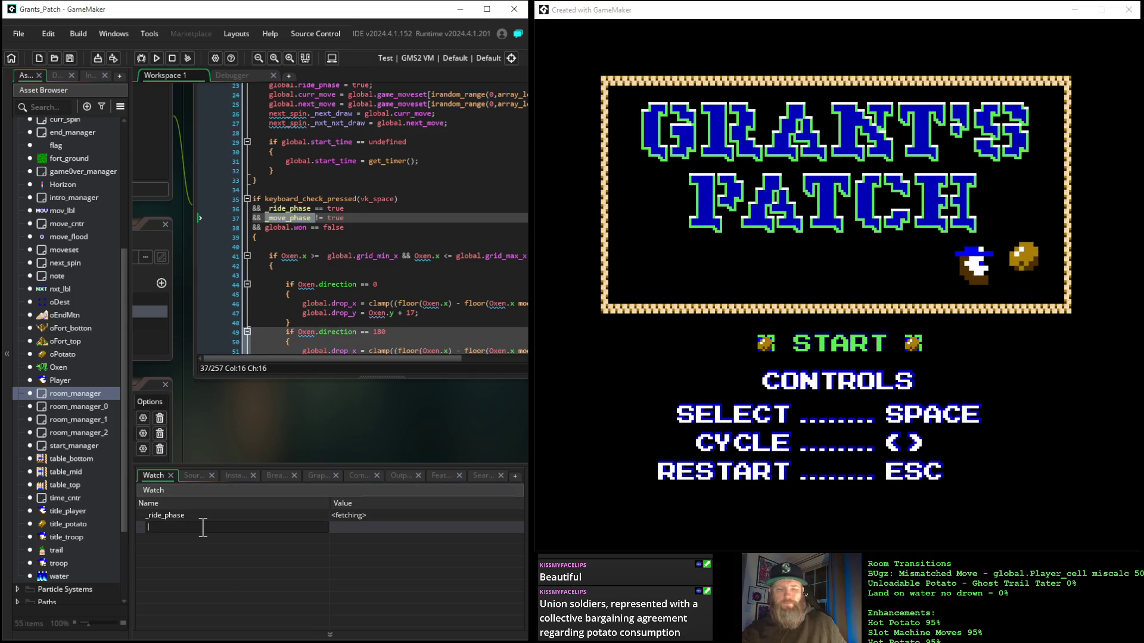
{"action": "key", "text": "ctrl+v"}
{"action": "key", "text": "Return"}
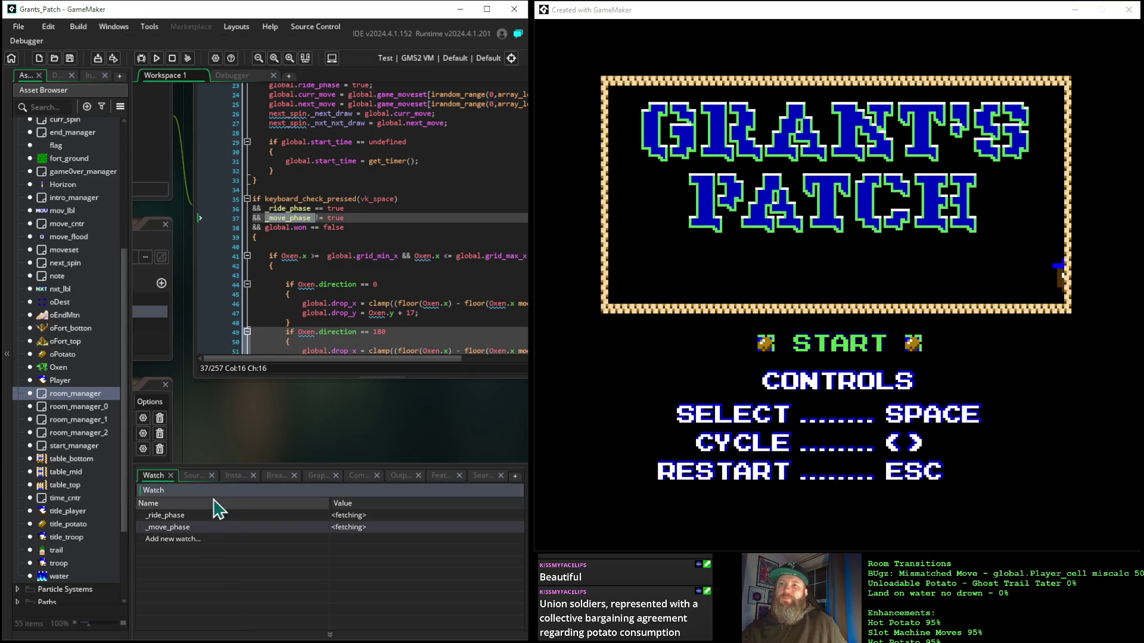
{"action": "left_click", "coordinate": [216, 527]}
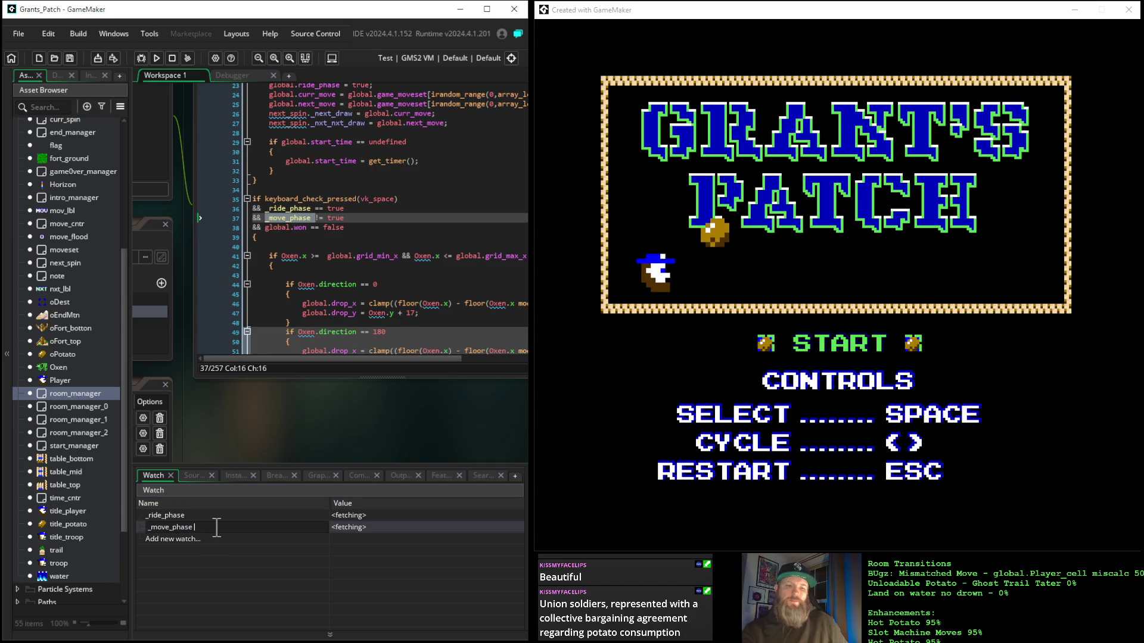
{"action": "key", "text": "Return"}
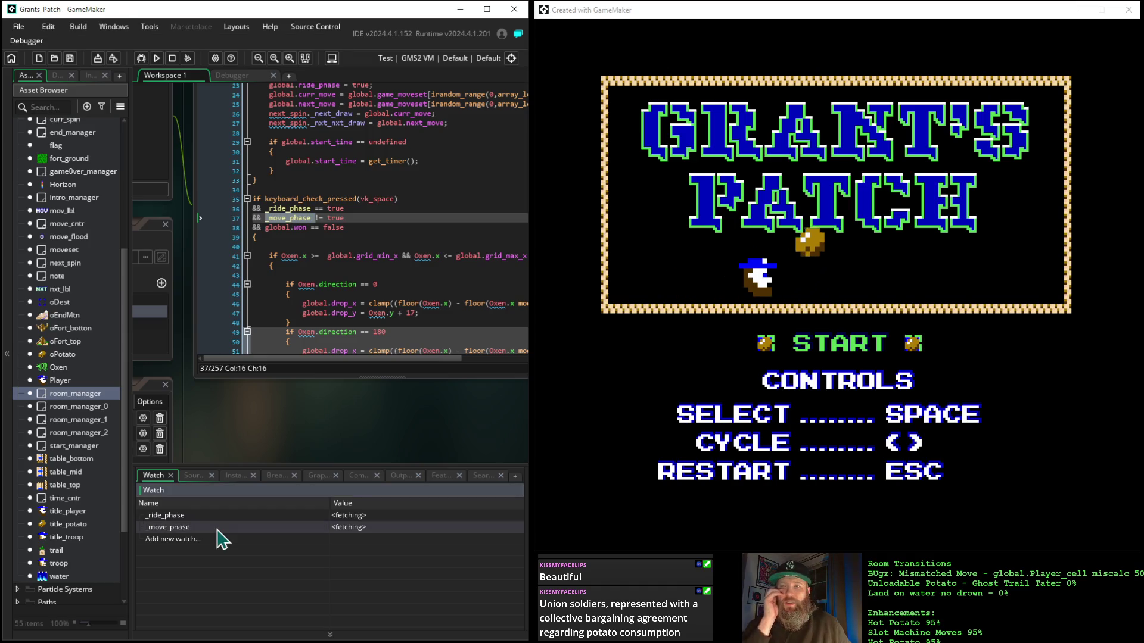
{"action": "left_click", "coordinate": [221, 516]}
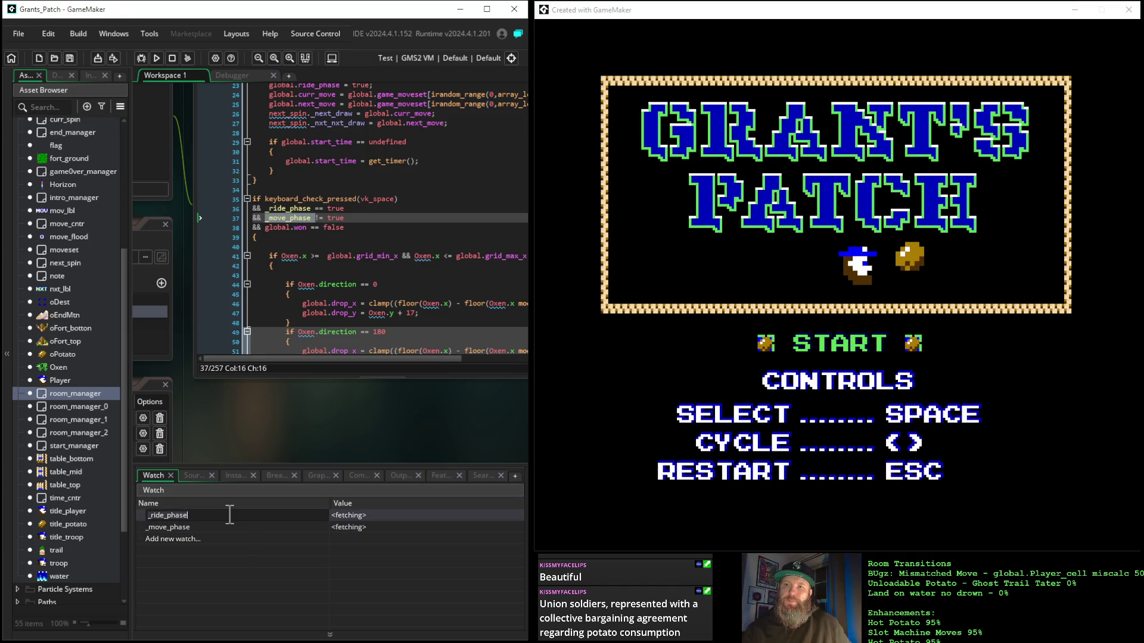
{"action": "key", "text": "Return"}
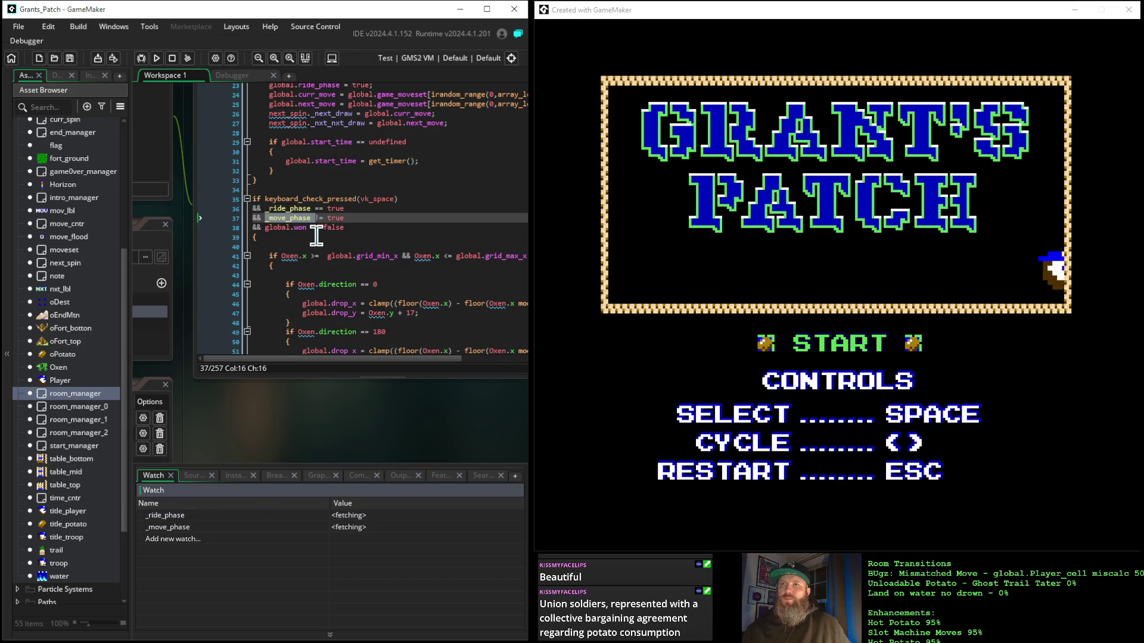
Step: Add global.won as a third watch expression
{"action": "type", "text": "!"}
{"action": "left_click_drag", "start_coordinate": [308, 227], "coordinate": [279, 232]}
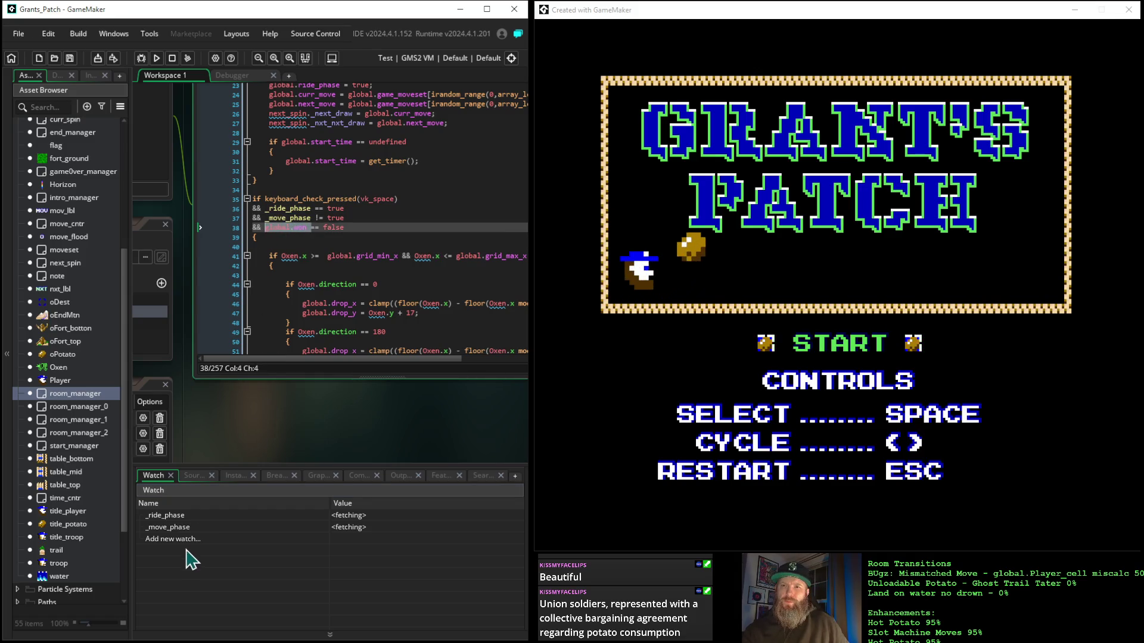
{"action": "left_click", "coordinate": [233, 542]}
{"action": "type", "text": "global.won"}
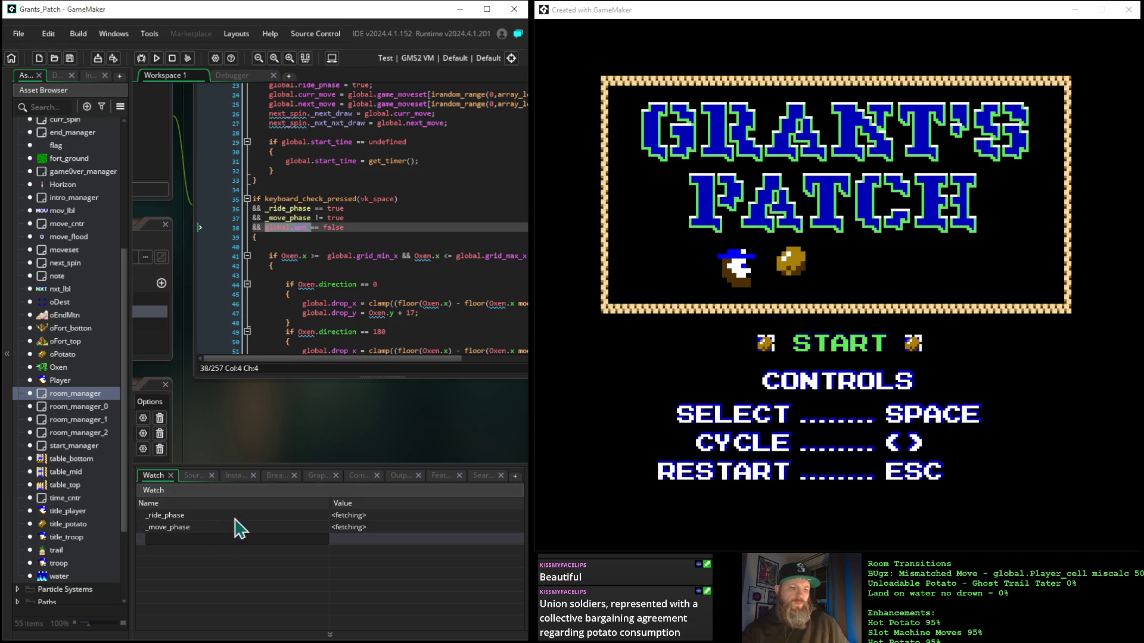
{"action": "key", "text": "Return"}
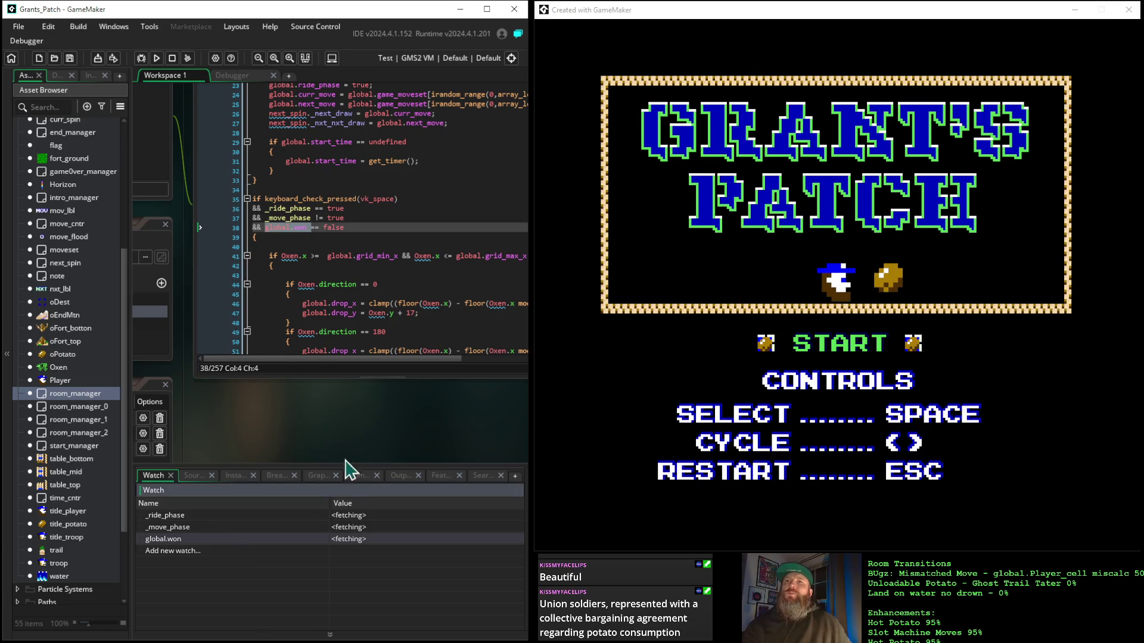
{"action": "left_click_drag", "start_coordinate": [255, 373], "coordinate": [441, 430]}
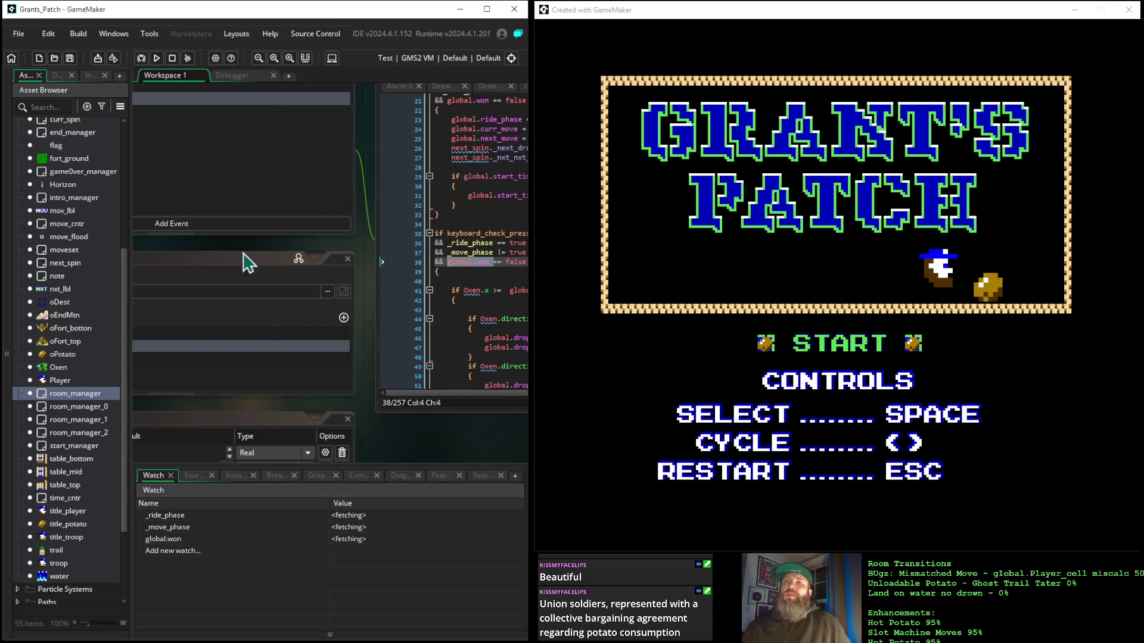
{"action": "mouse_move", "coordinate": [224, 258]}
{"action": "left_mouse_down"}
{"action": "mouse_move", "coordinate": [376, 321]}
{"action": "mouse_move", "coordinate": [531, 334]}
{"action": "mouse_move", "coordinate": [399, 311]}
{"action": "left_mouse_up"}
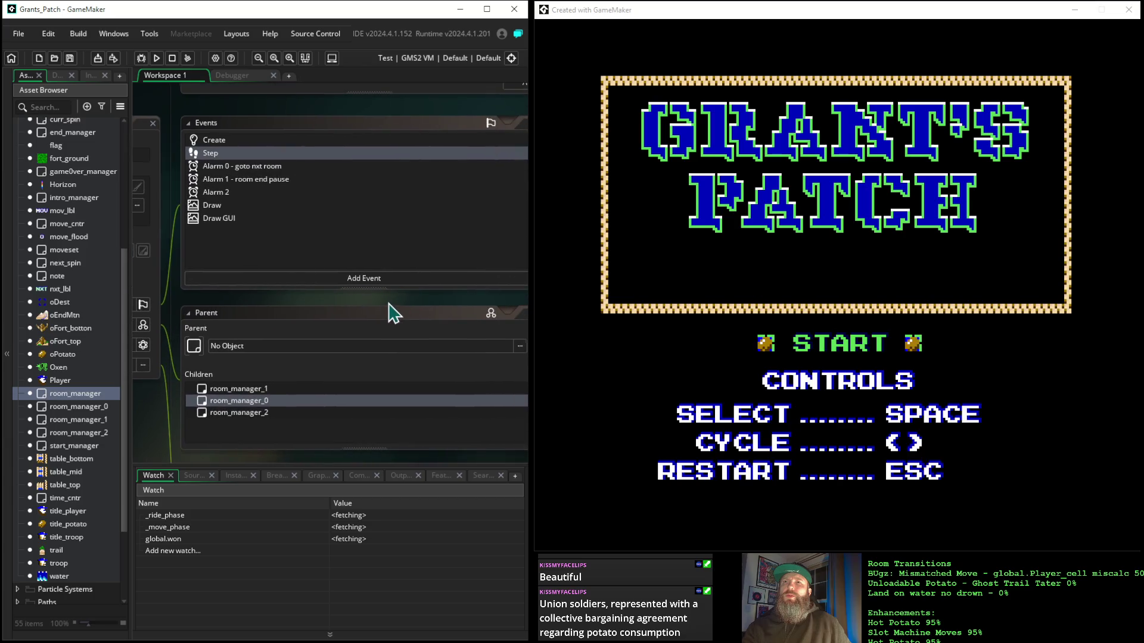
Step: Open the Draw event, debug with F6 and confirm global.won reads false at the breakpoint
{"action": "left_click", "coordinate": [210, 206]}
{"action": "double_click", "coordinate": [210, 206]}
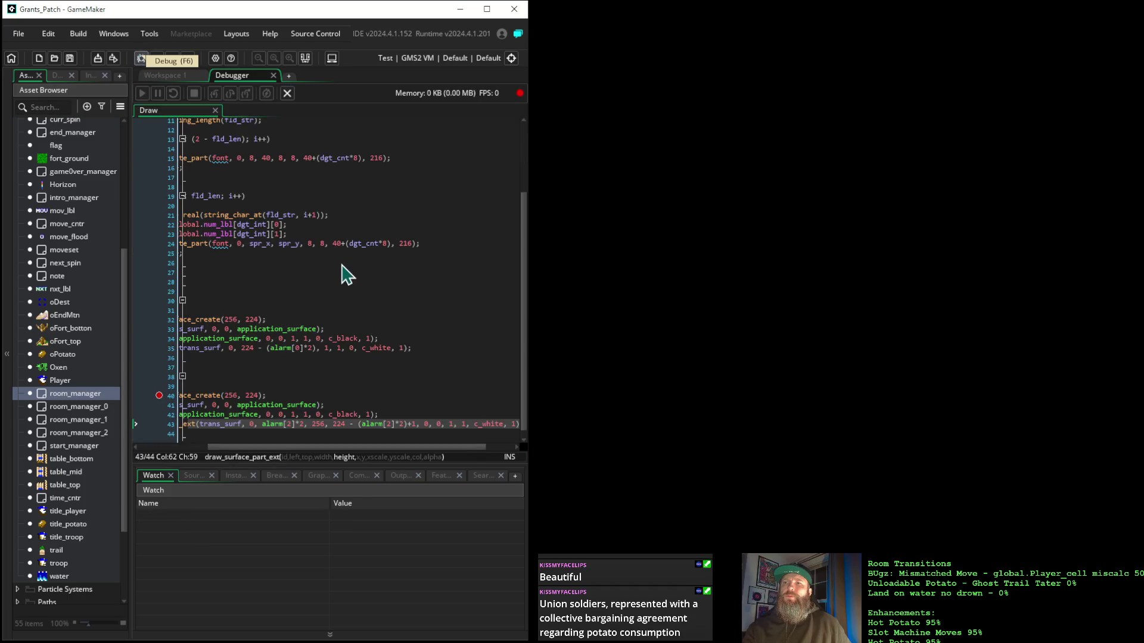
{"action": "key", "text": "F6"}
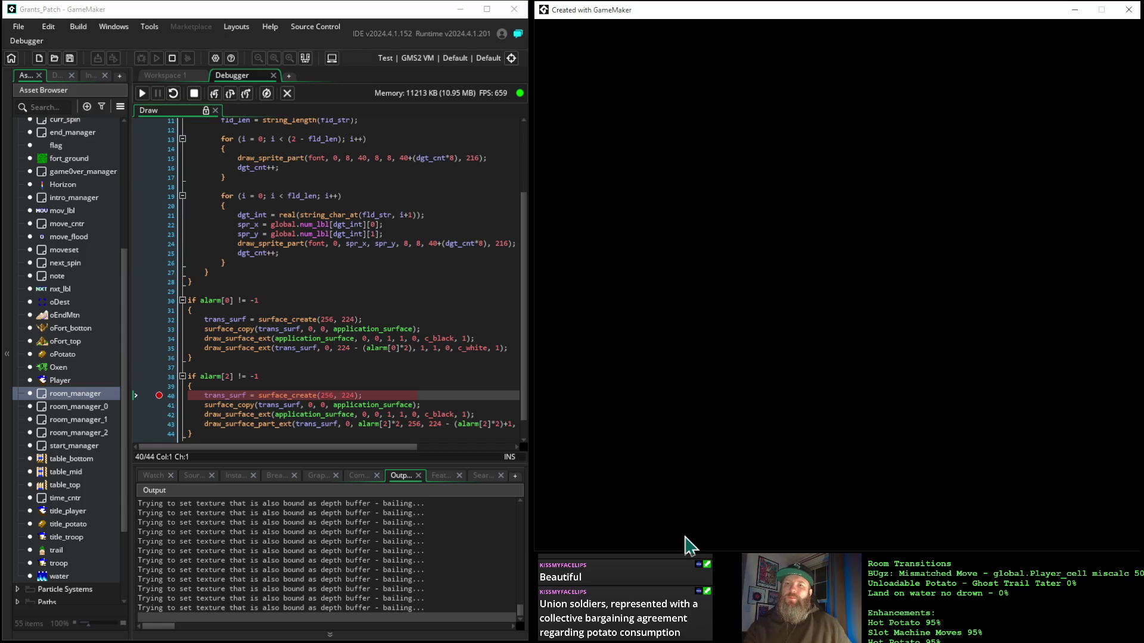
{"action": "left_click", "coordinate": [152, 476]}
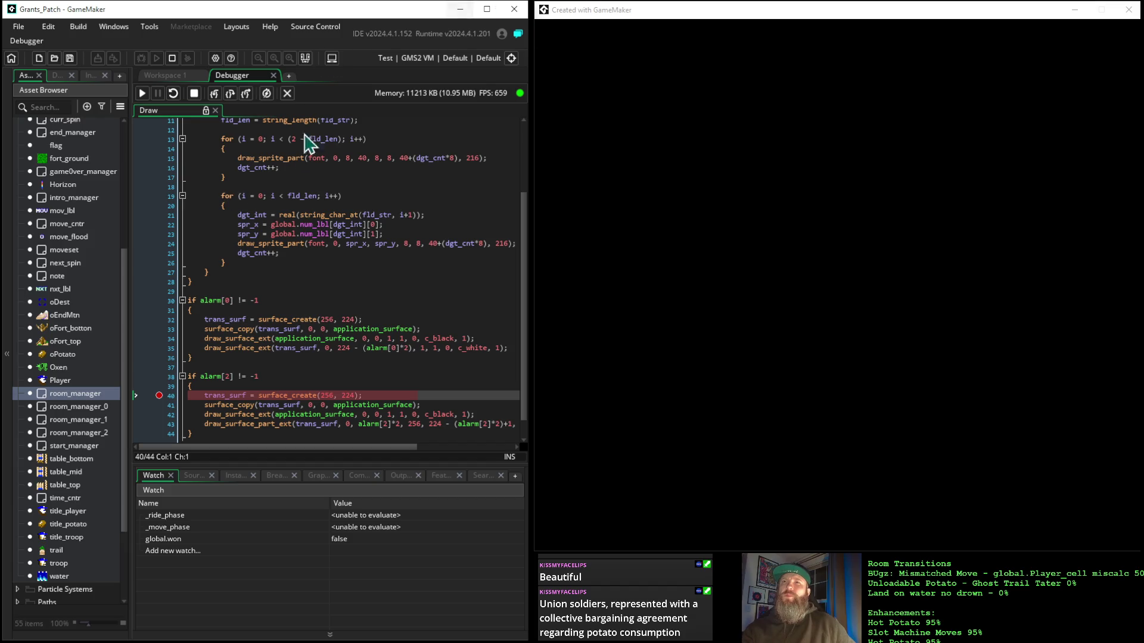
{"action": "double_click", "coordinate": [70, 393]}
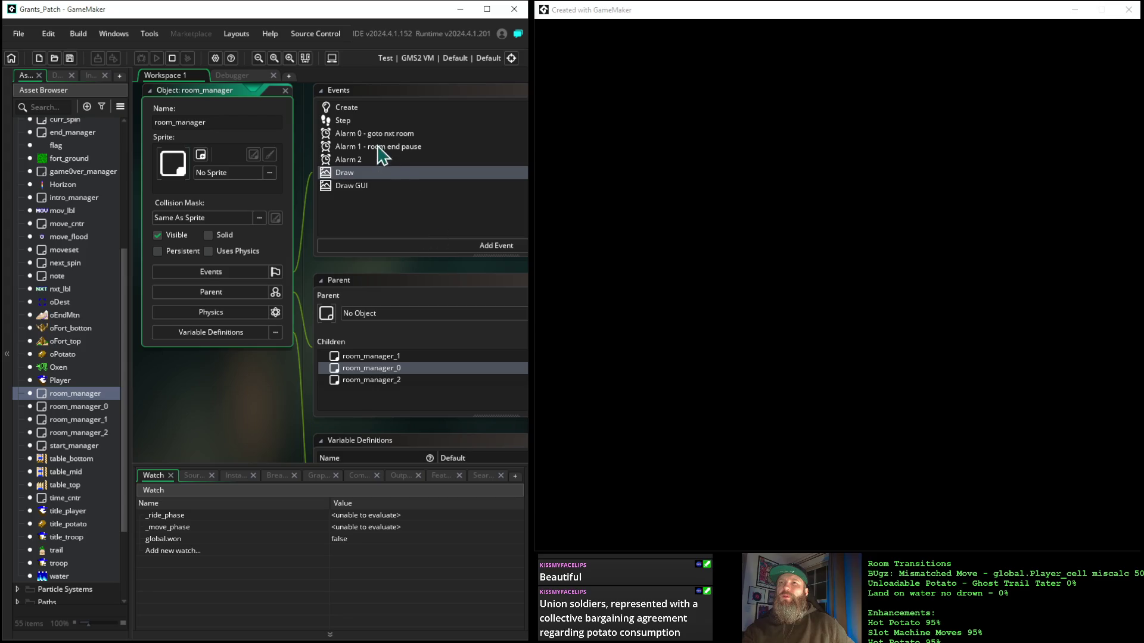
Step: Set a breakpoint on line 20, the _move_phase condition in room_manager's Step event
{"action": "left_click", "coordinate": [357, 121]}
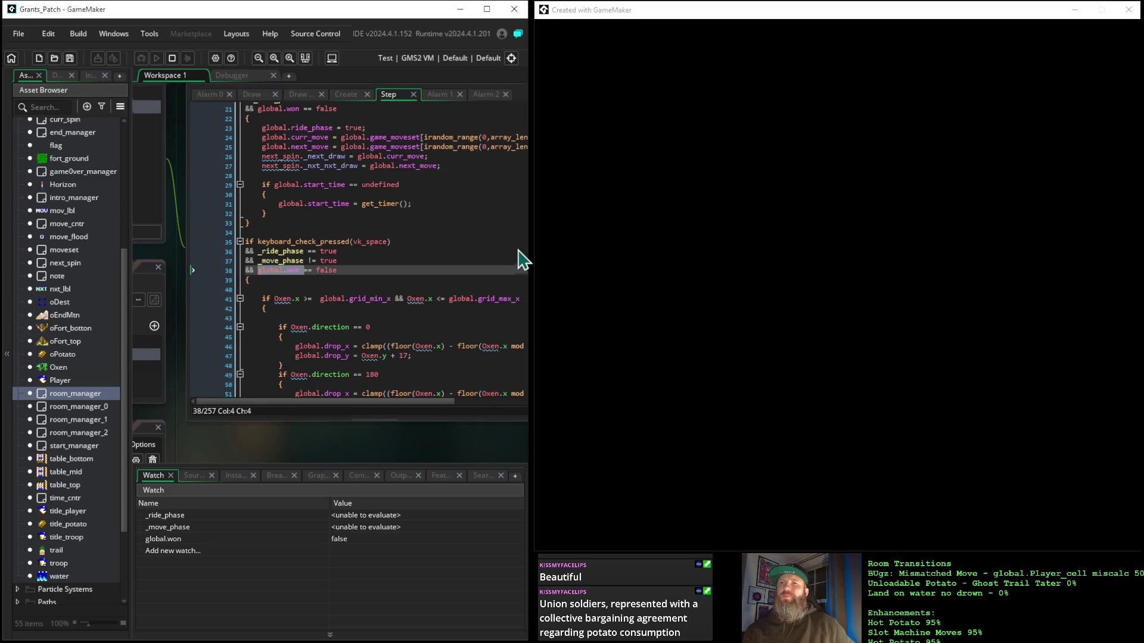
{"action": "scroll", "coordinate": [323, 275], "scroll_direction": "up", "scroll_amount": 5}
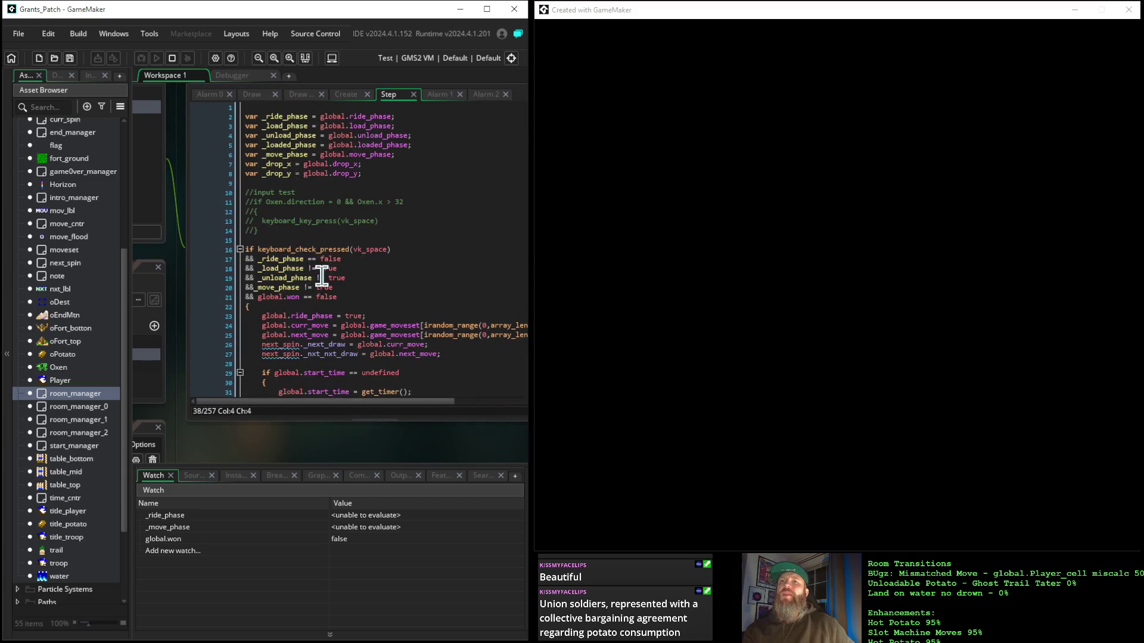
{"action": "scroll", "coordinate": [320, 276], "scroll_direction": "down", "scroll_amount": 4}
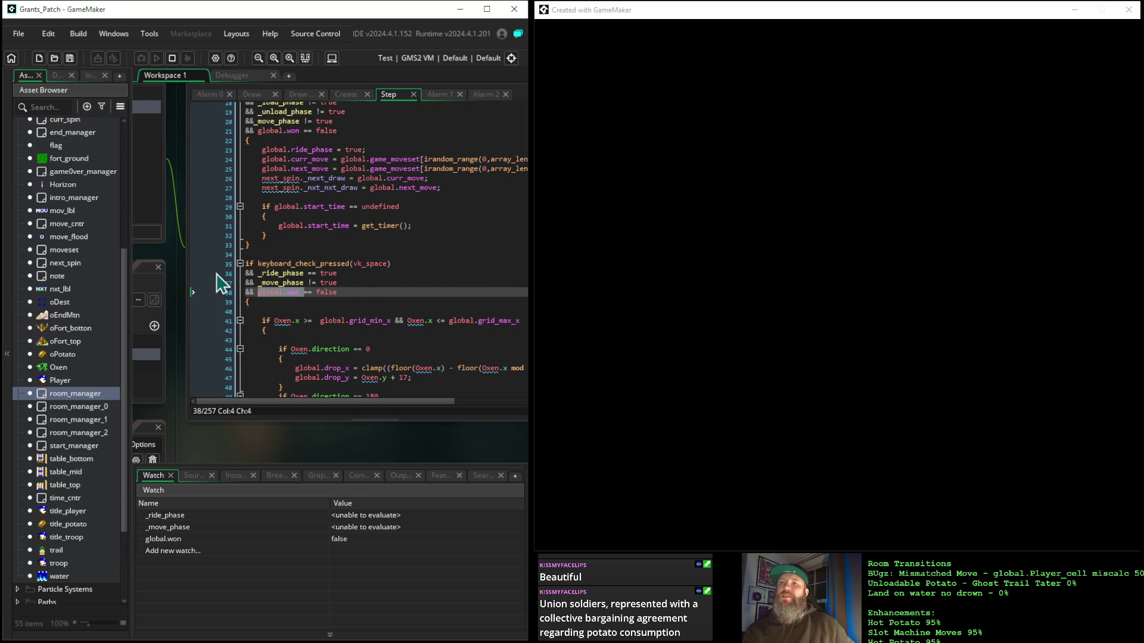
{"action": "scroll", "coordinate": [219, 280], "scroll_direction": "up", "scroll_amount": 3}
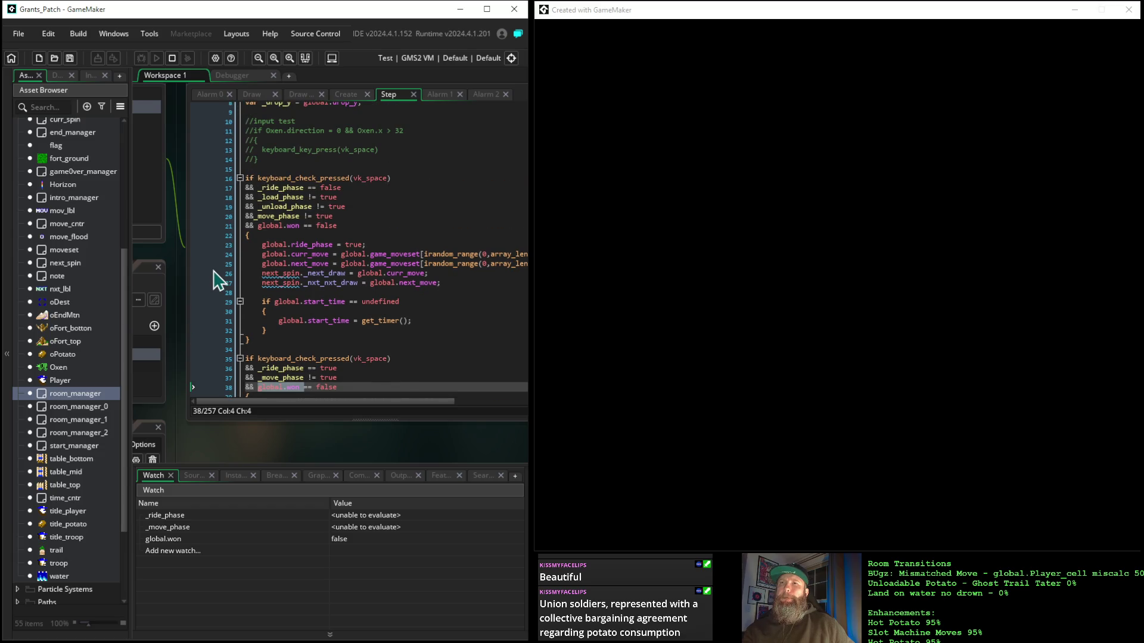
{"action": "scroll", "coordinate": [219, 280], "scroll_direction": "up", "scroll_amount": 1}
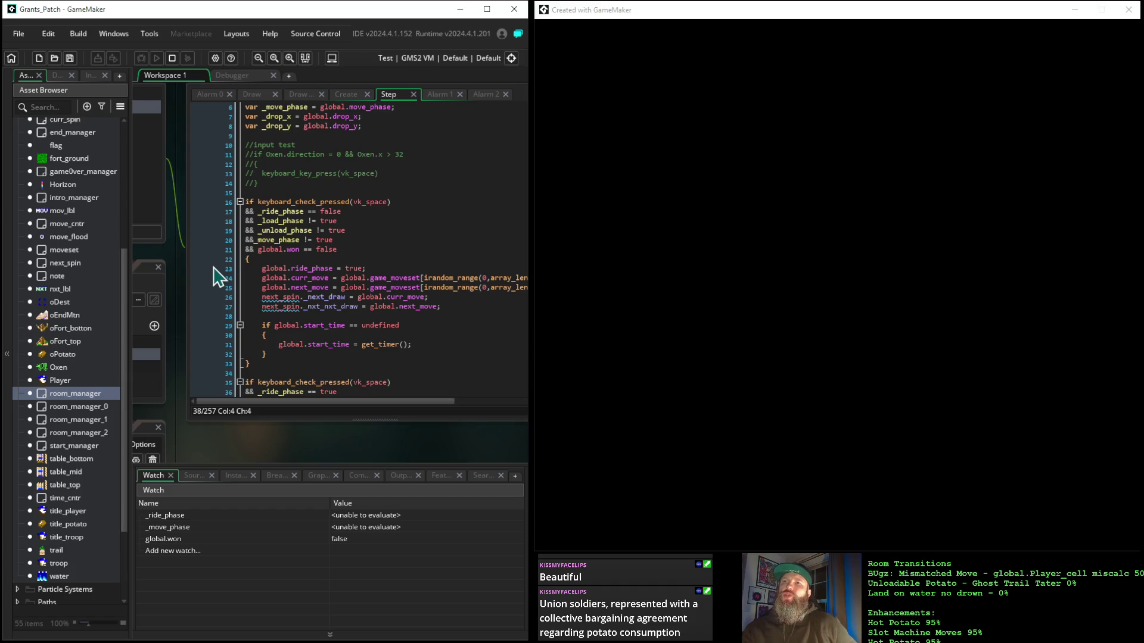
{"action": "left_click", "coordinate": [216, 240]}
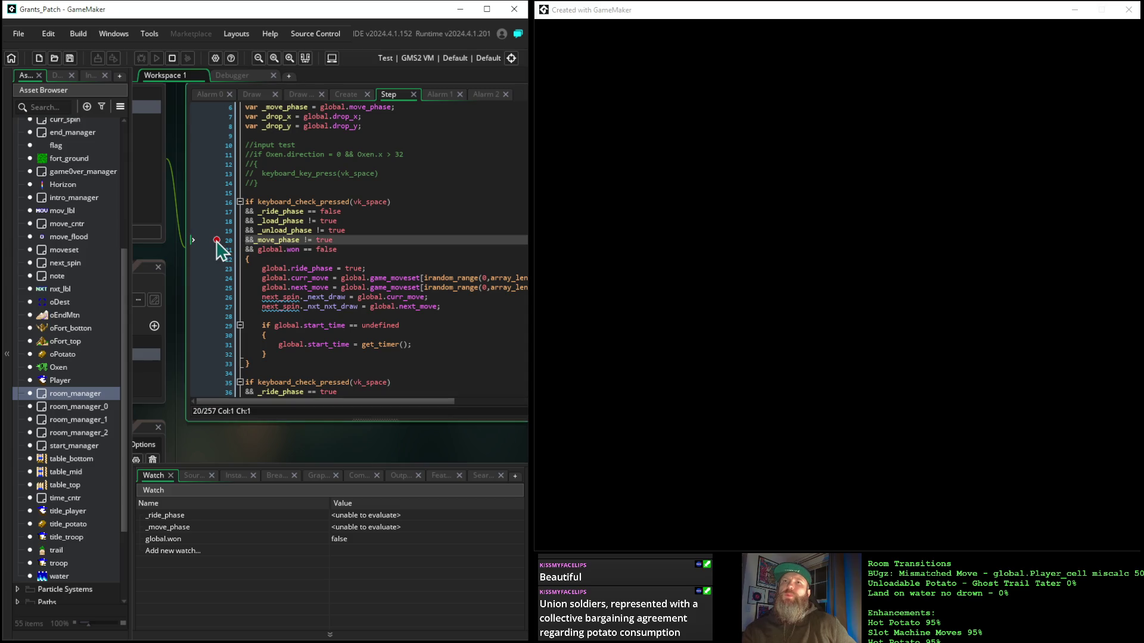
Step: In the Debugger, continue repeatedly past the Draw breakpoint until the game runs
{"action": "left_click", "coordinate": [227, 76]}
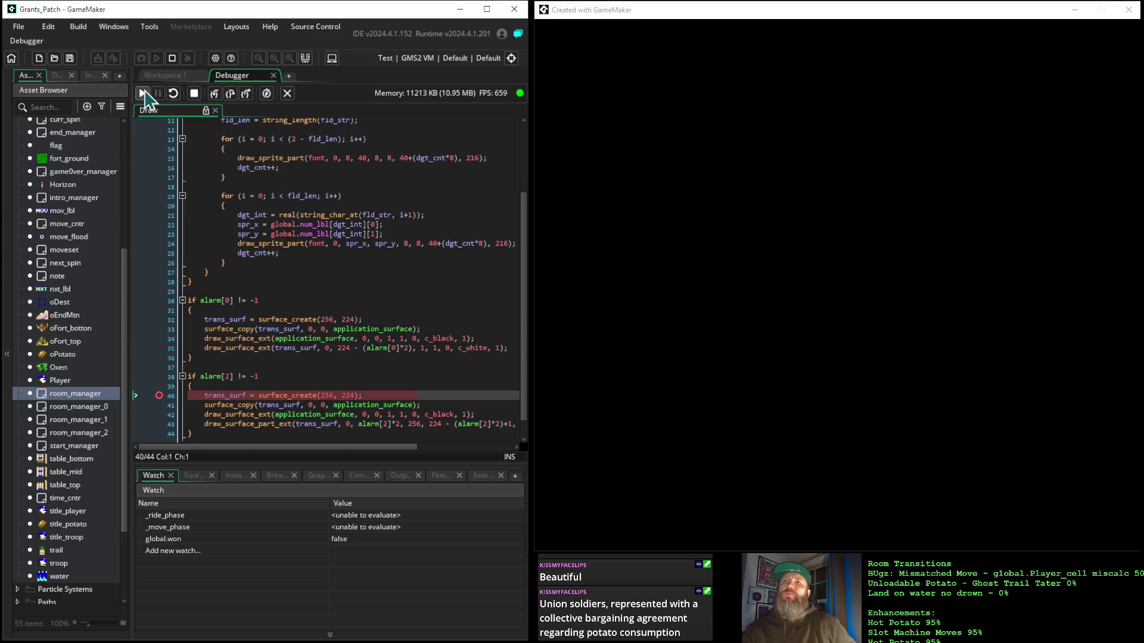
{"action": "left_click", "coordinate": [143, 94]}
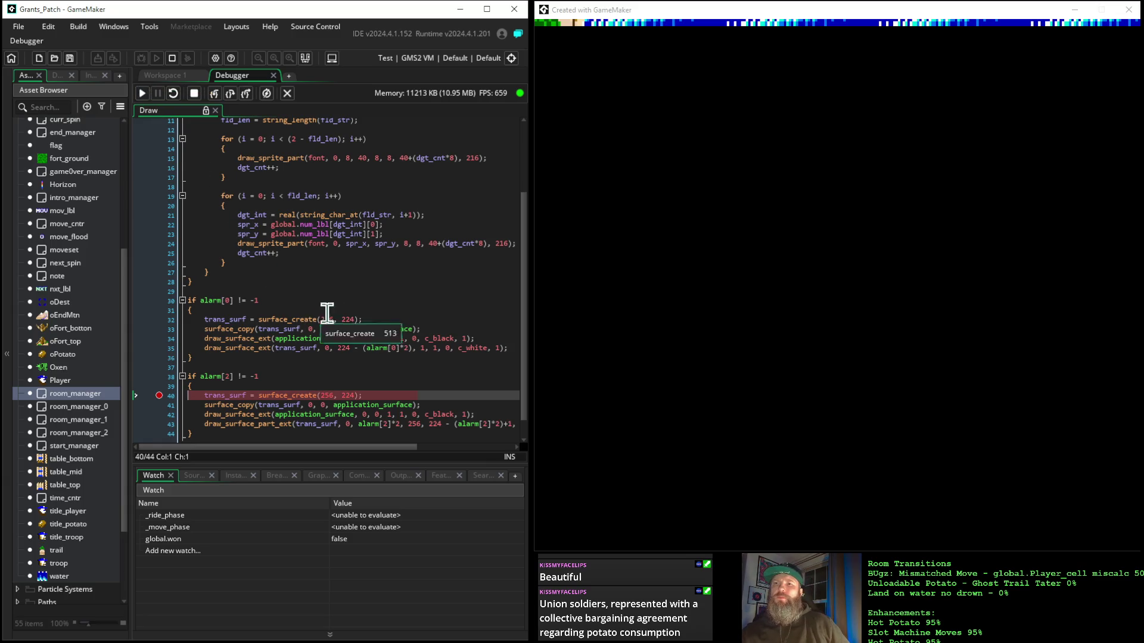
{"action": "left_click", "coordinate": [143, 94]}
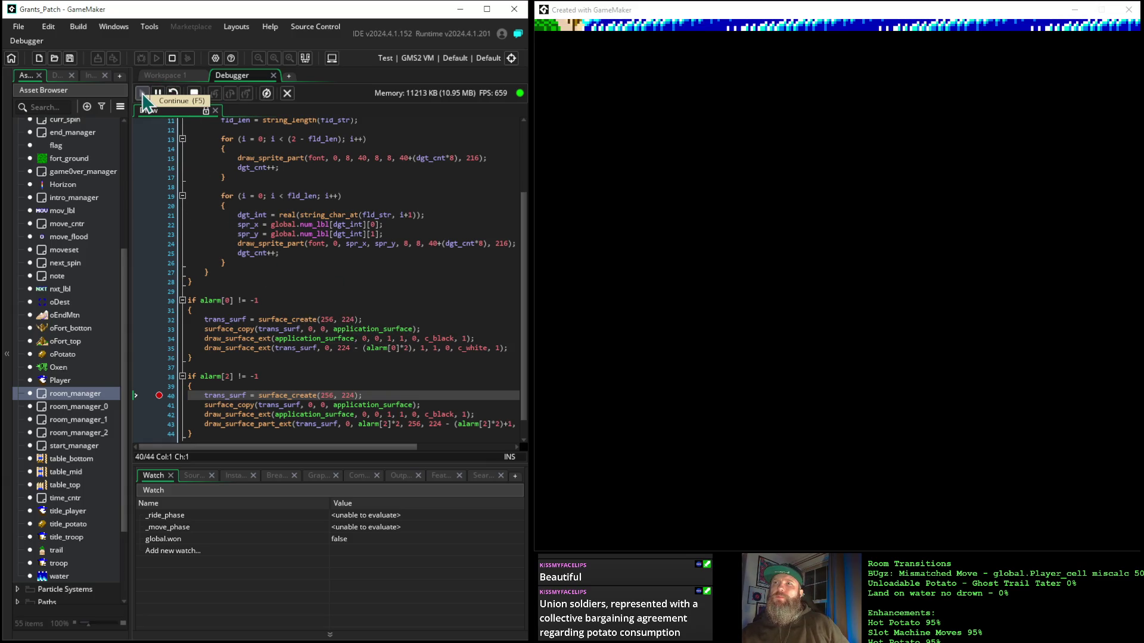
{"action": "left_click", "coordinate": [143, 95]}
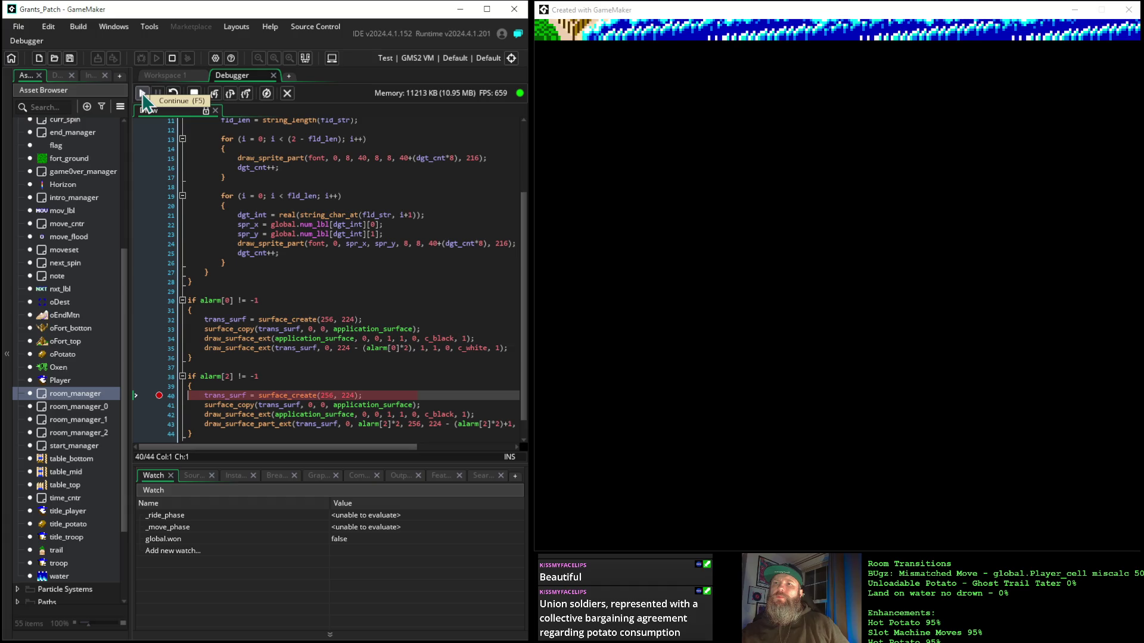
{"action": "left_click", "coordinate": [143, 94]}
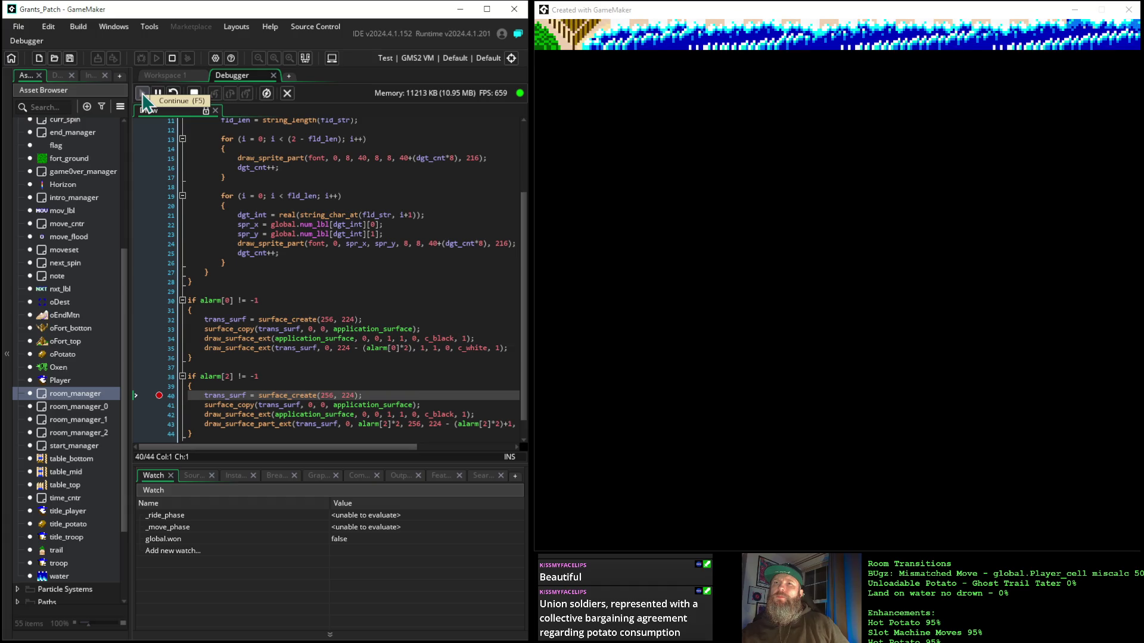
{"action": "left_click", "coordinate": [143, 94]}
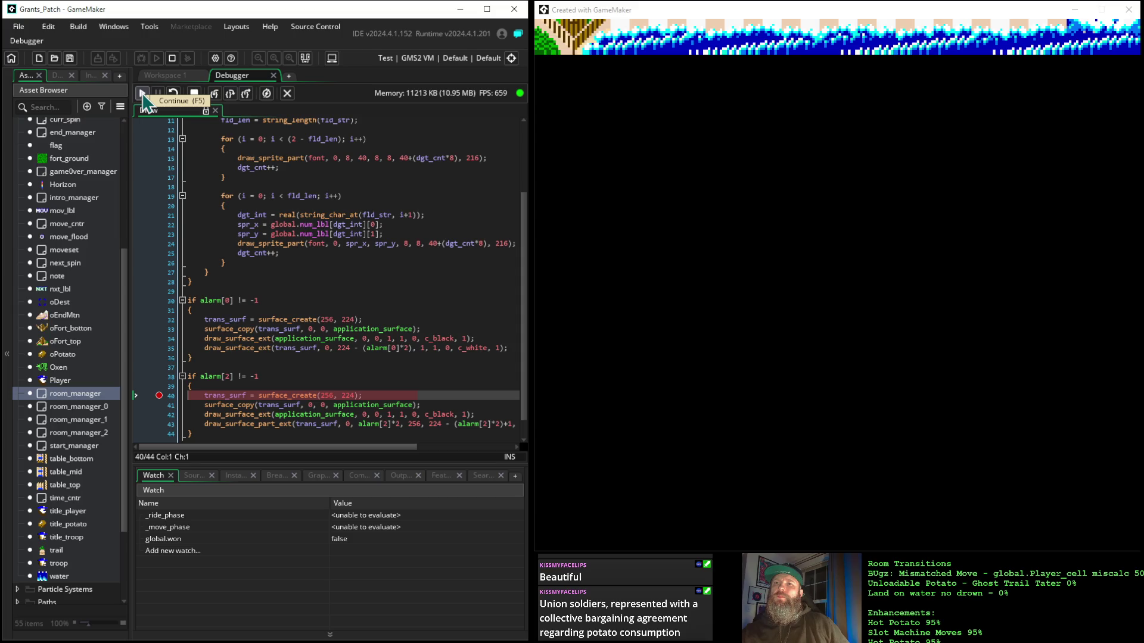
{"action": "left_click", "coordinate": [143, 95]}
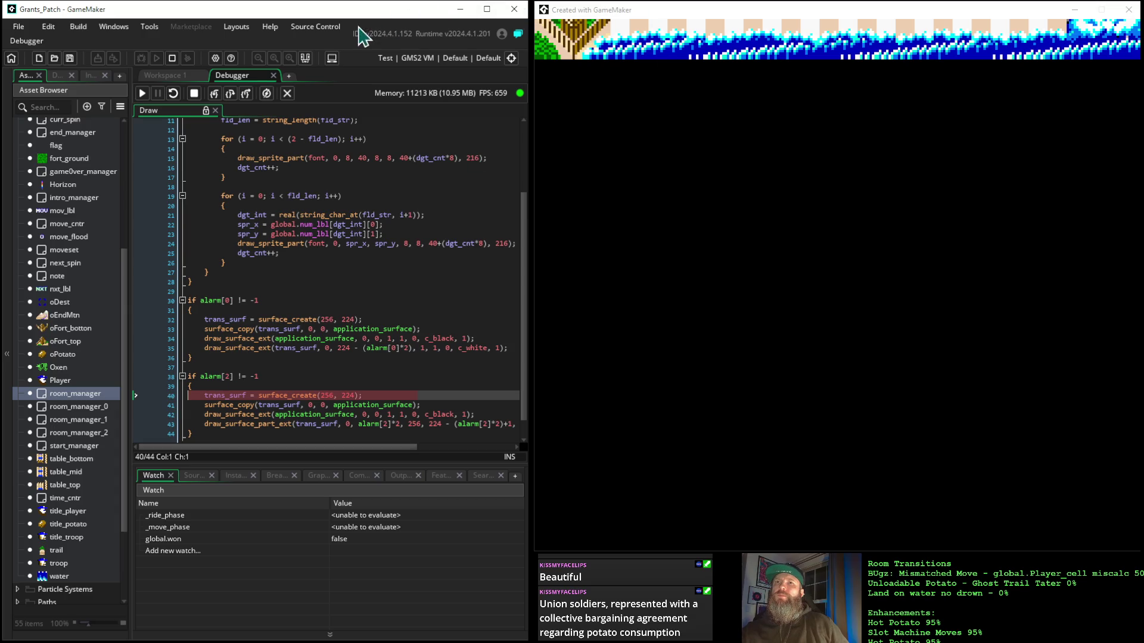
{"action": "left_click", "coordinate": [143, 94]}
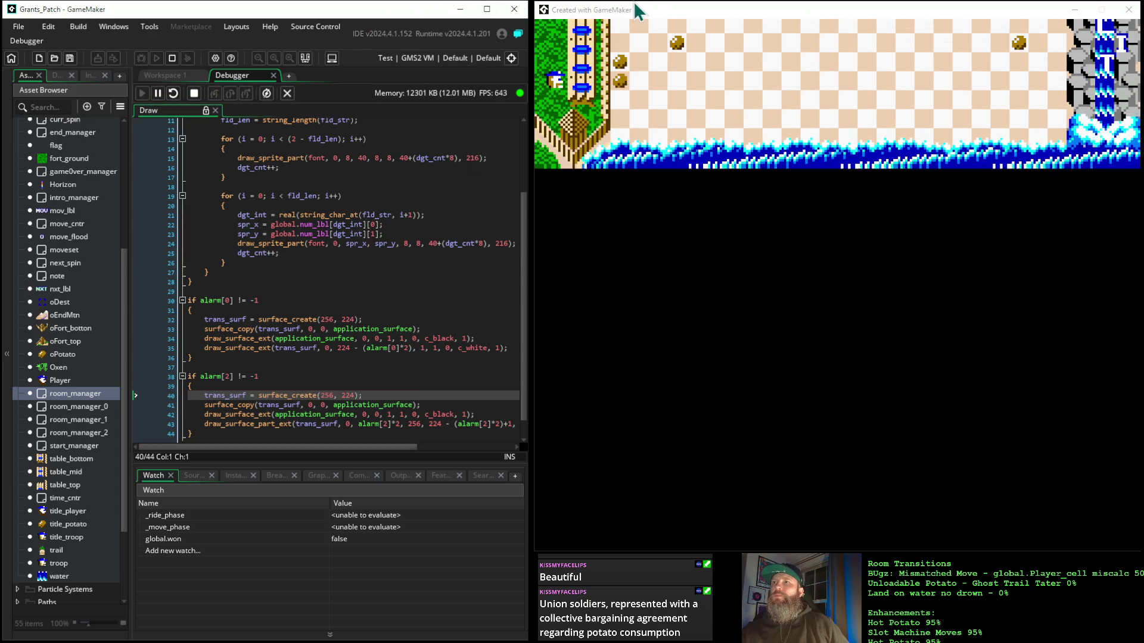
{"action": "left_click", "coordinate": [637, 18]}
Step: Press space in the game to hit the Step breakpoint, then step into the block body
{"action": "key", "text": "space"}
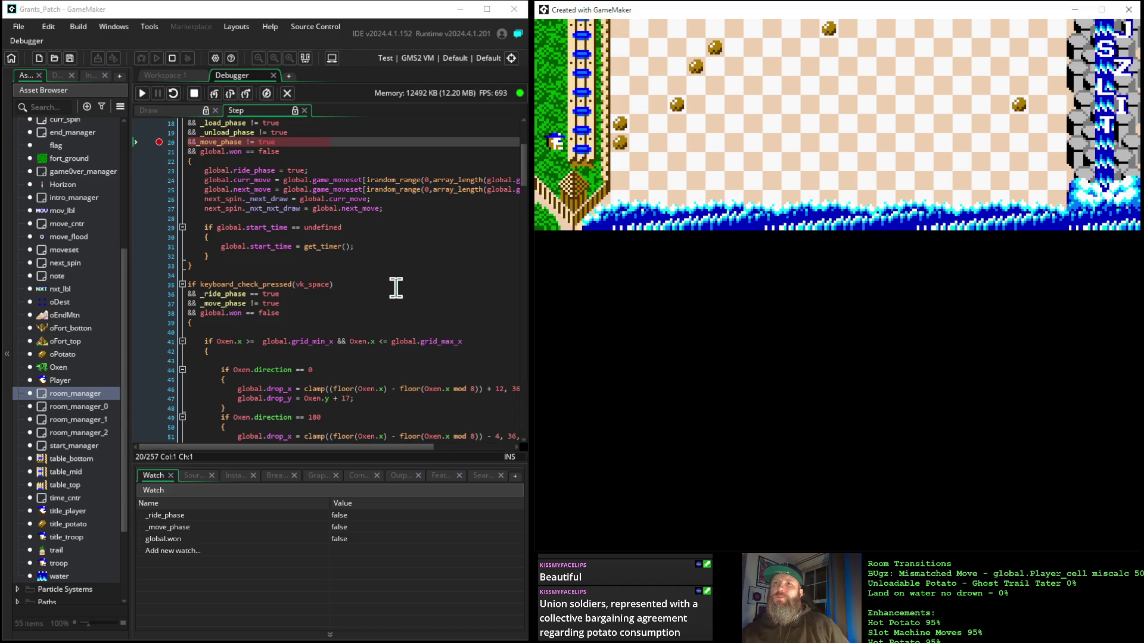
{"action": "scroll", "coordinate": [375, 292], "scroll_direction": "up", "scroll_amount": 6}
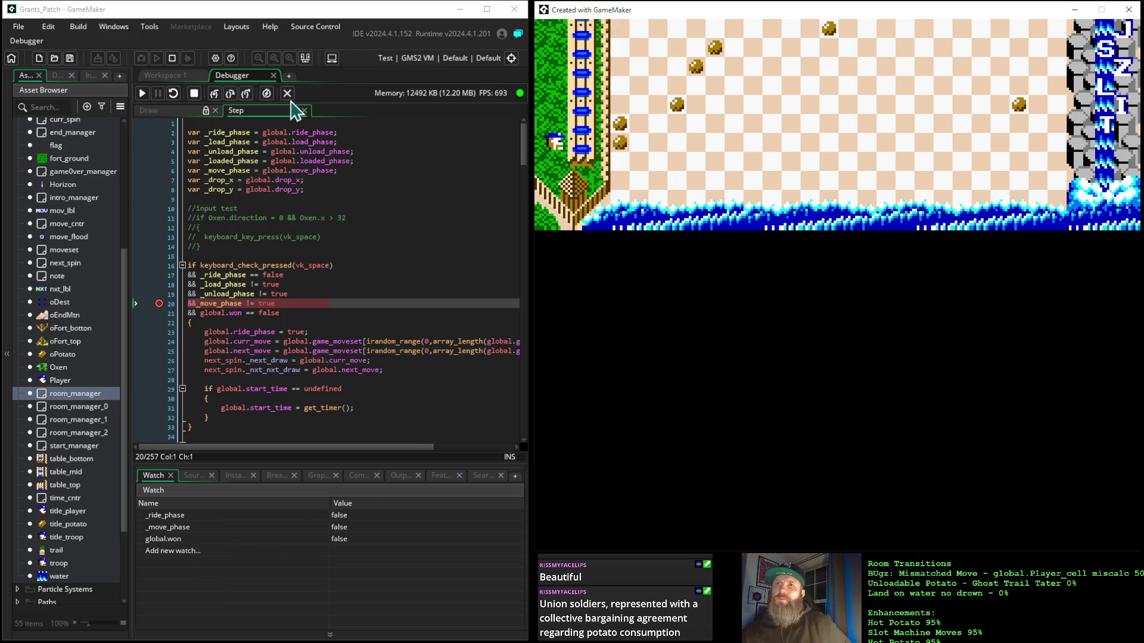
{"action": "left_click", "coordinate": [230, 92]}
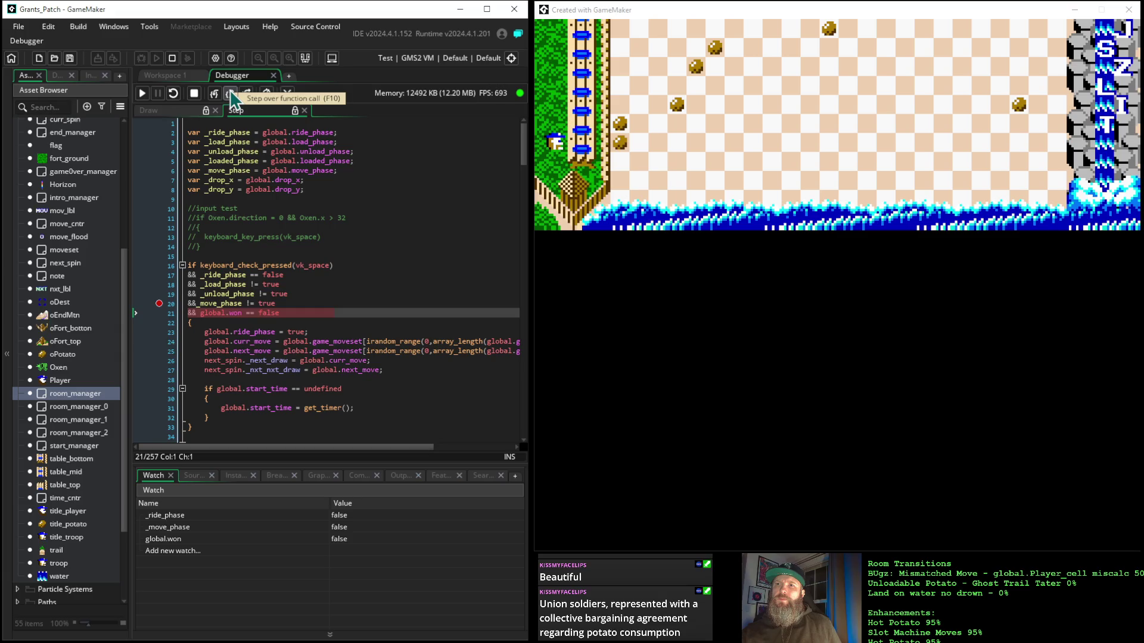
{"action": "left_click", "coordinate": [230, 94]}
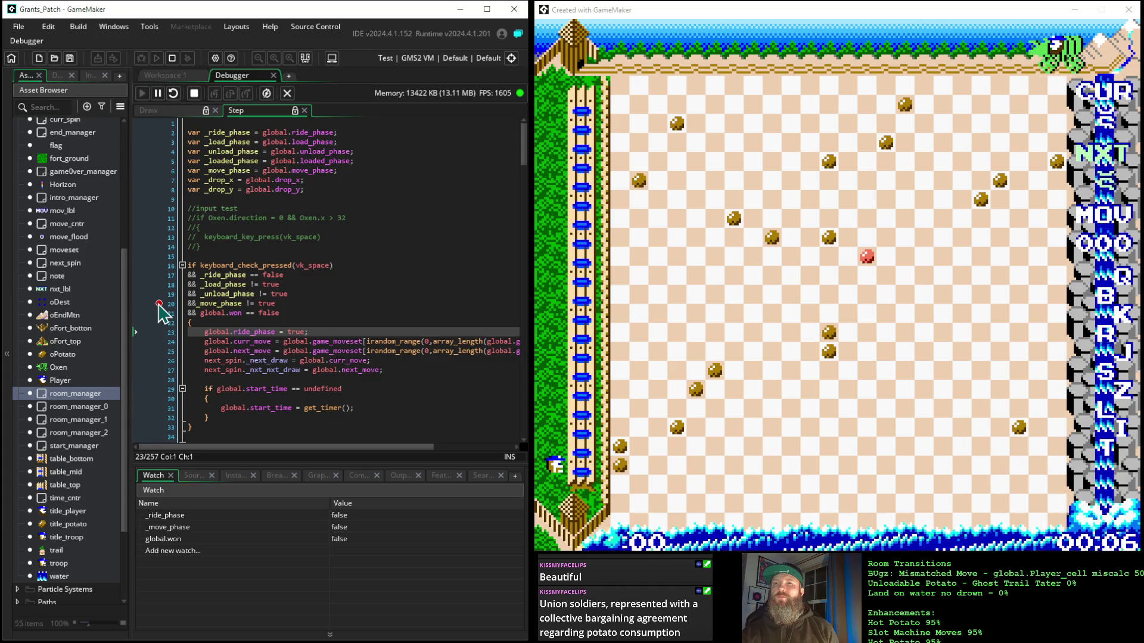
Step: Remove the line-20 breakpoint and fold the space-press block at line 16
{"action": "left_click", "coordinate": [159, 304]}
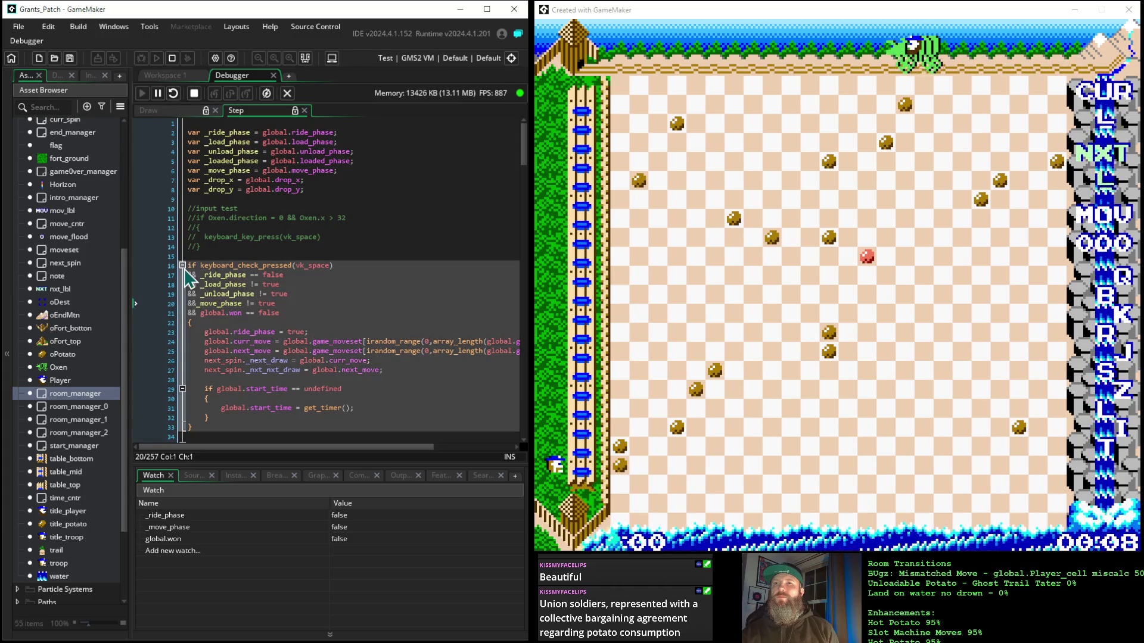
{"action": "left_click", "coordinate": [182, 265]}
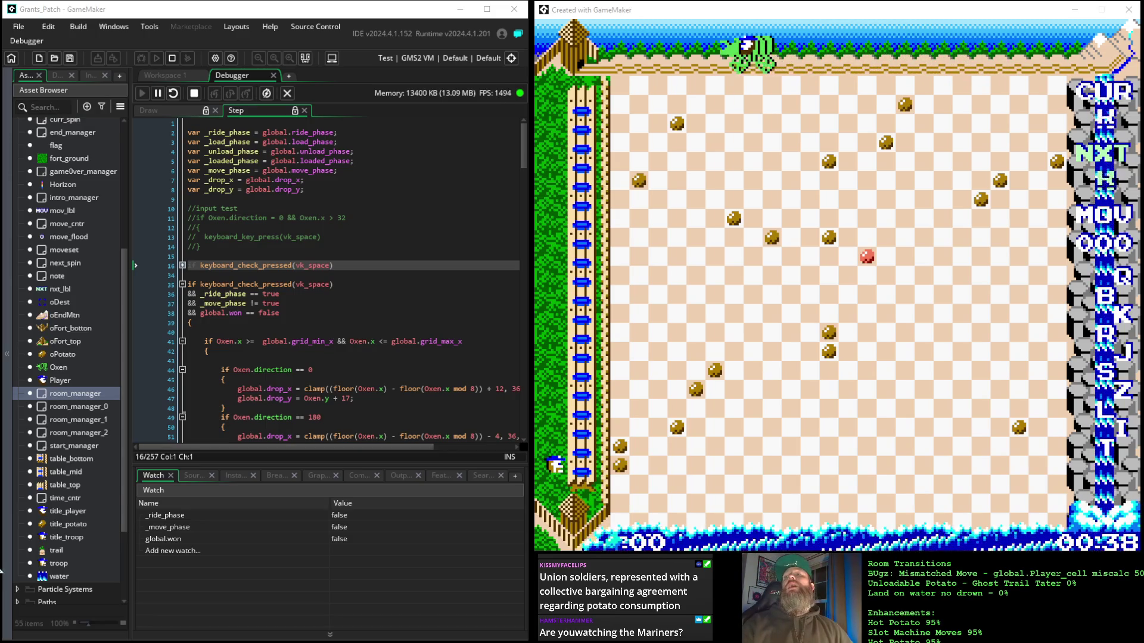
Step: Play eight moves with space in the game until the Alarm 1 breakpoint on alarm[0] = 112 hits
{"action": "left_click", "coordinate": [621, 15]}
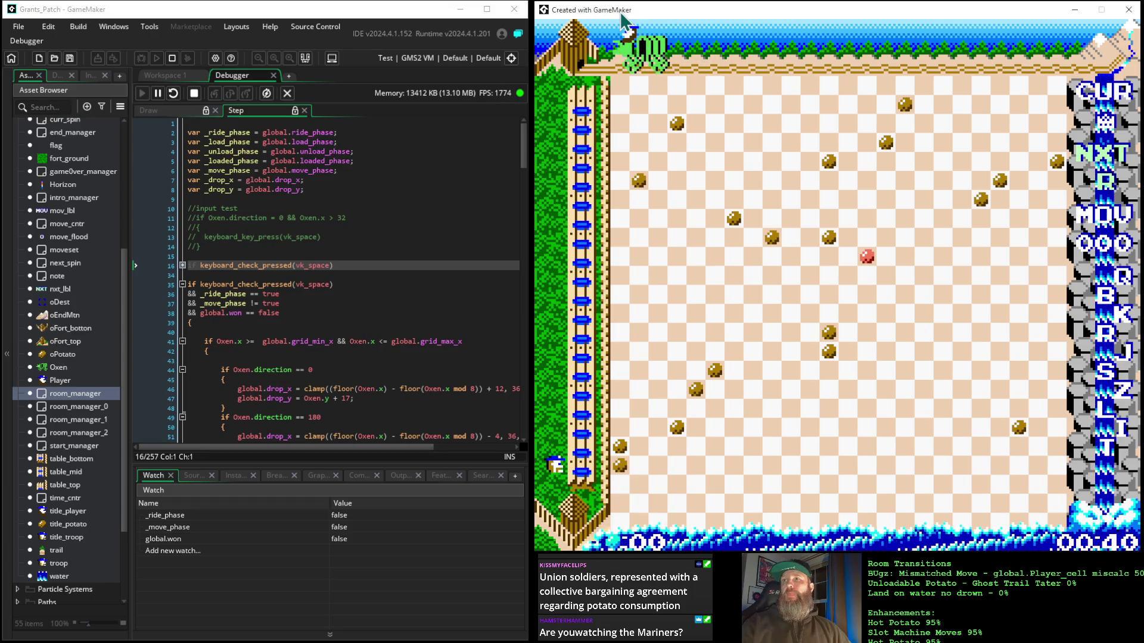
{"action": "key", "text": "space"}
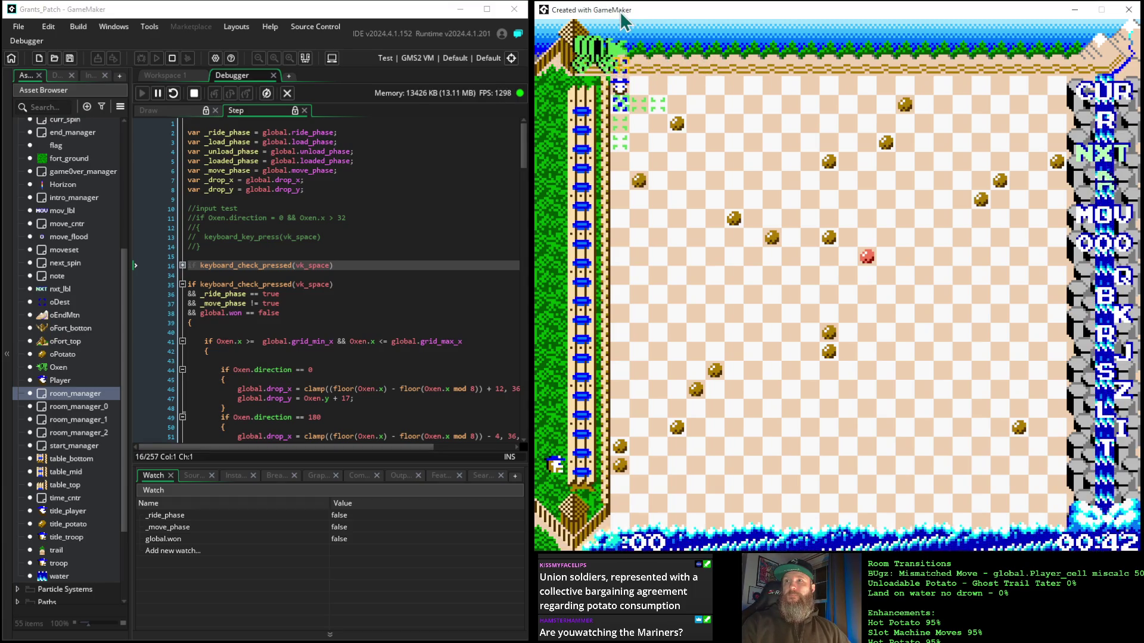
{"action": "key", "text": "space"}
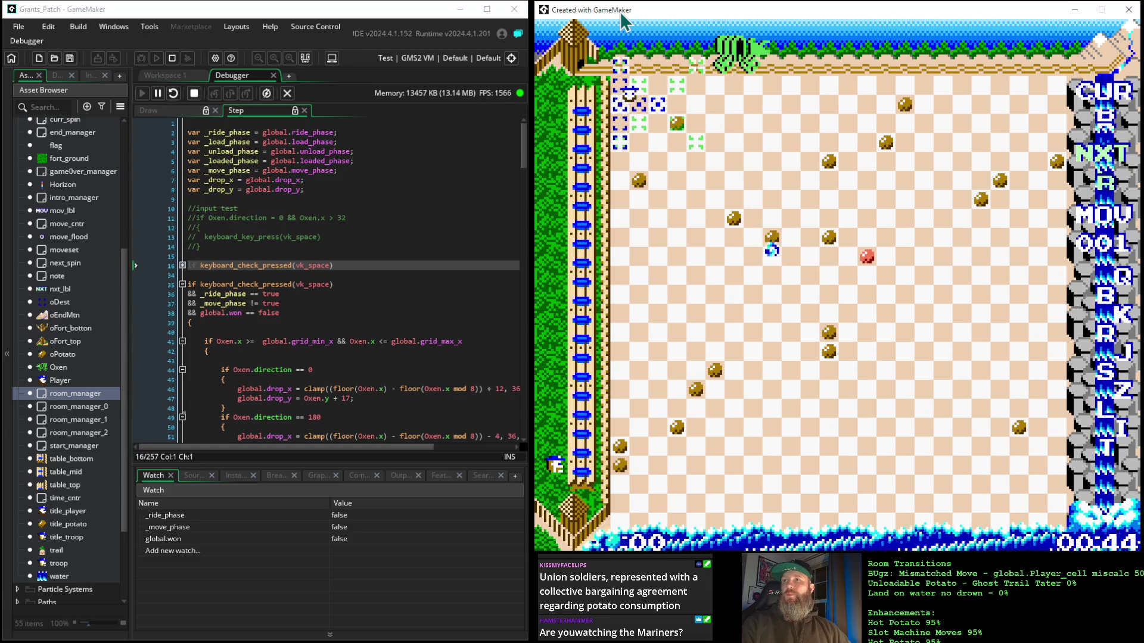
{"action": "key", "text": "space"}
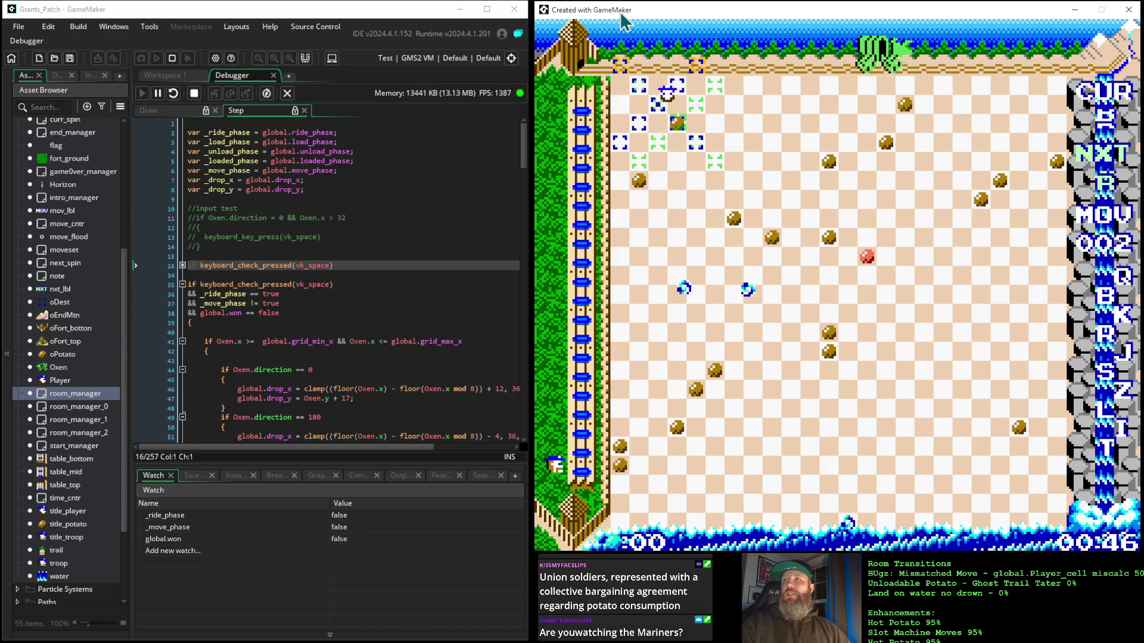
{"action": "key", "text": "space"}
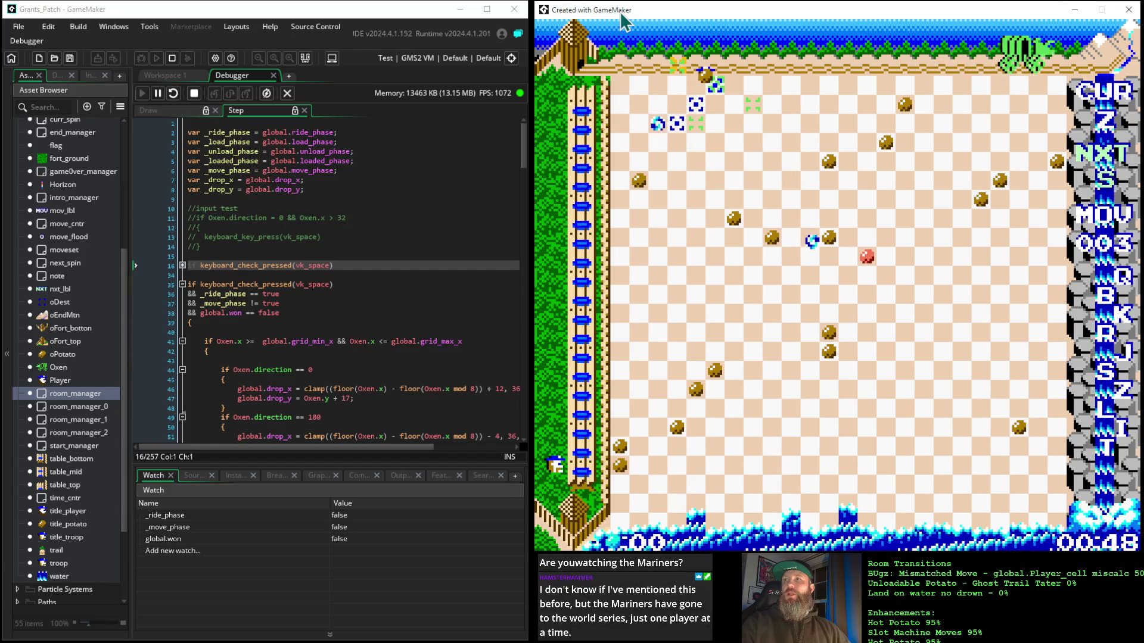
{"action": "key", "text": "space"}
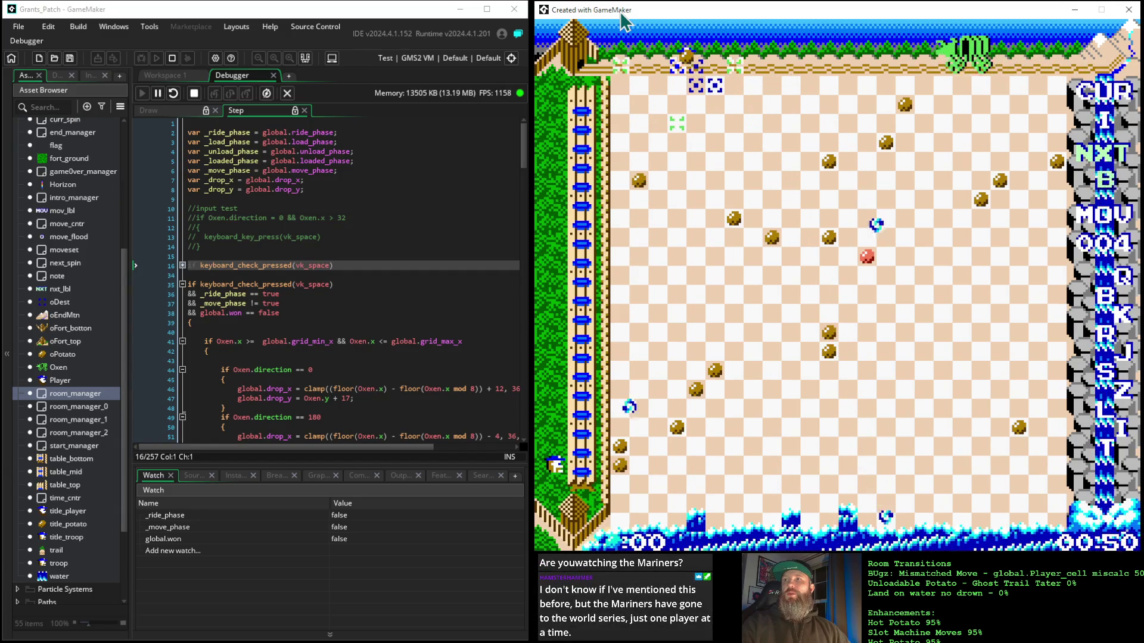
{"action": "key", "text": "space"}
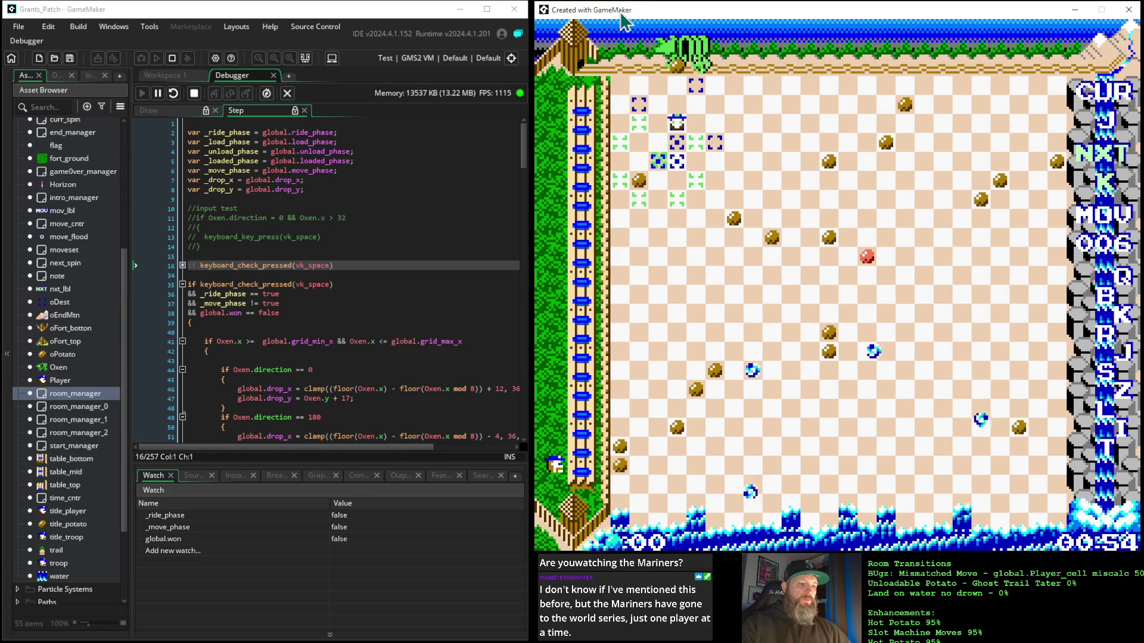
{"action": "key", "text": "space"}
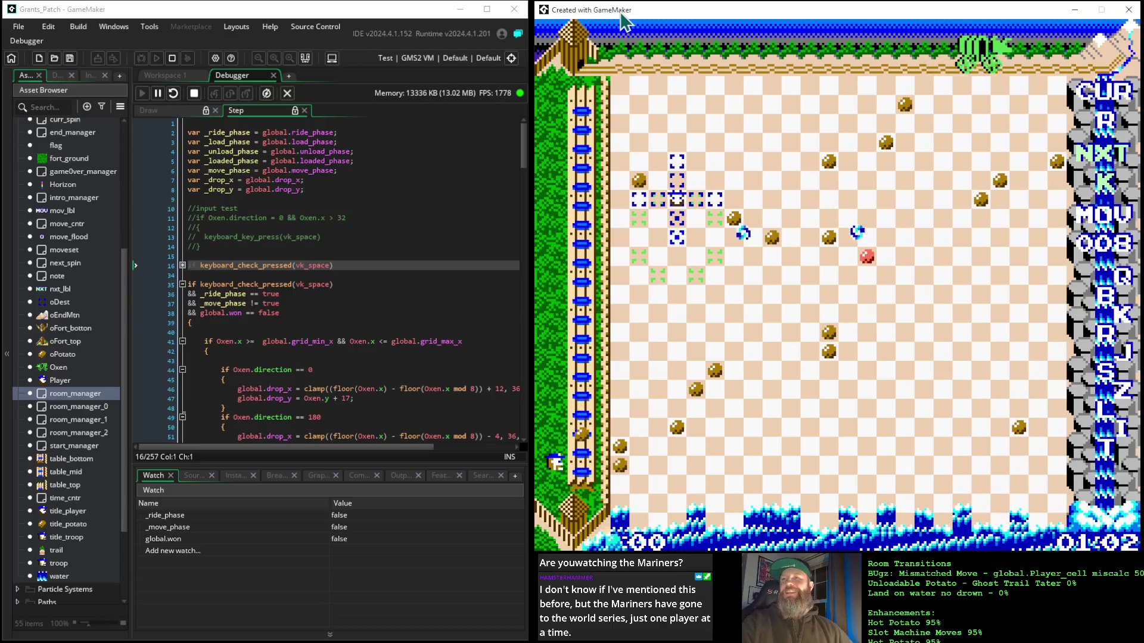
{"action": "key", "text": "space"}
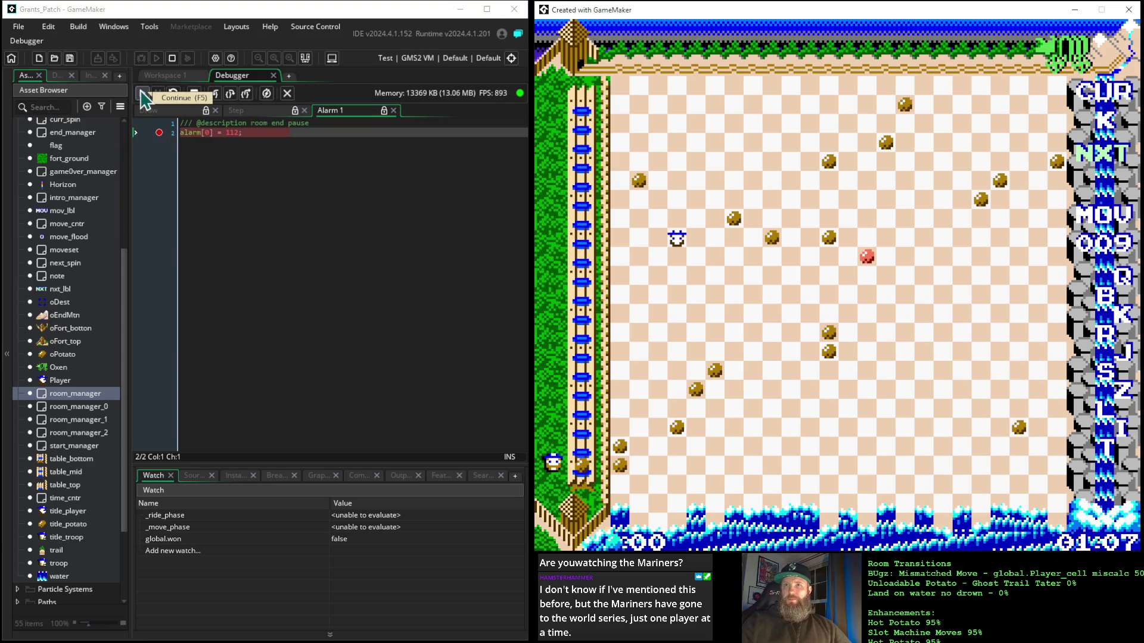
Step: Resume past the Alarm 1 breakpoint and move the player piece with Down and space
{"action": "left_click", "coordinate": [143, 98]}
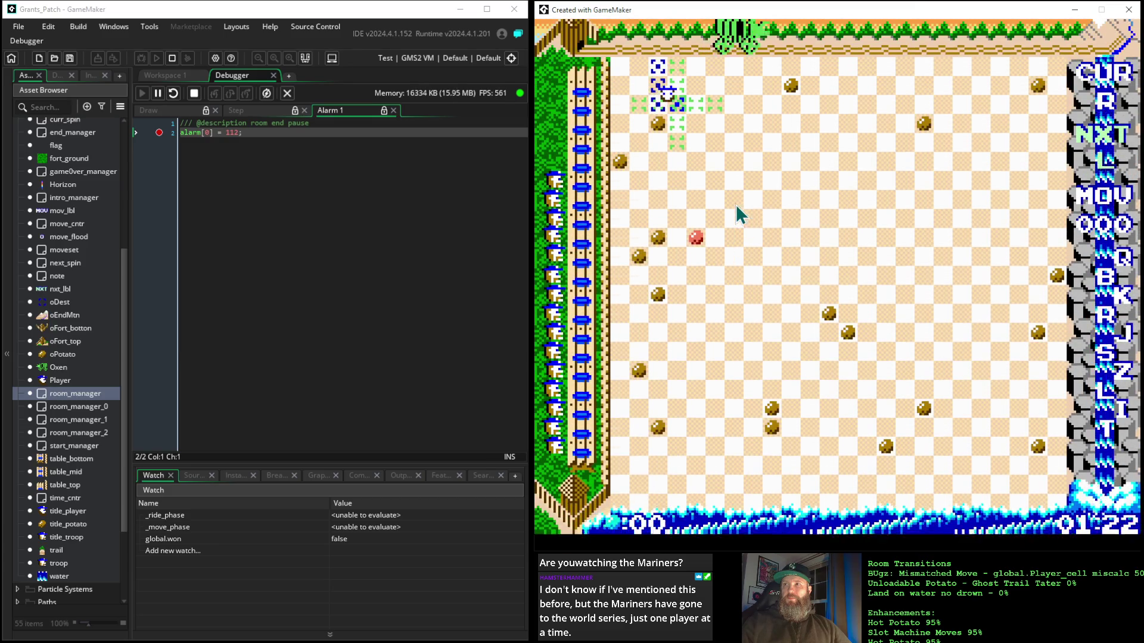
{"action": "key", "text": "Down"}
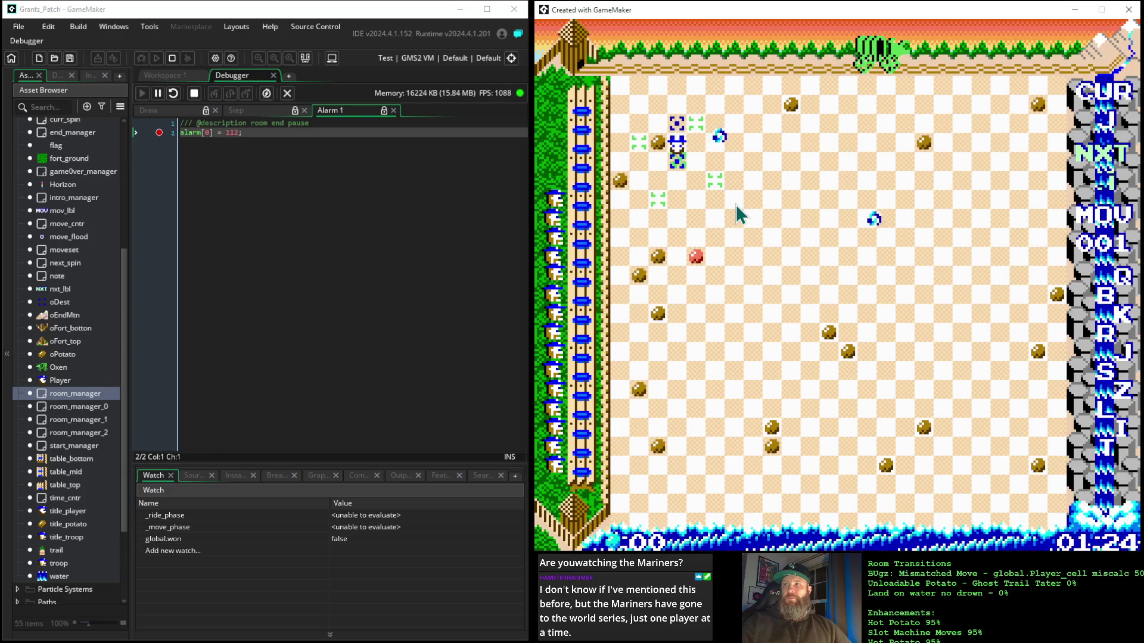
{"action": "key", "text": "space"}
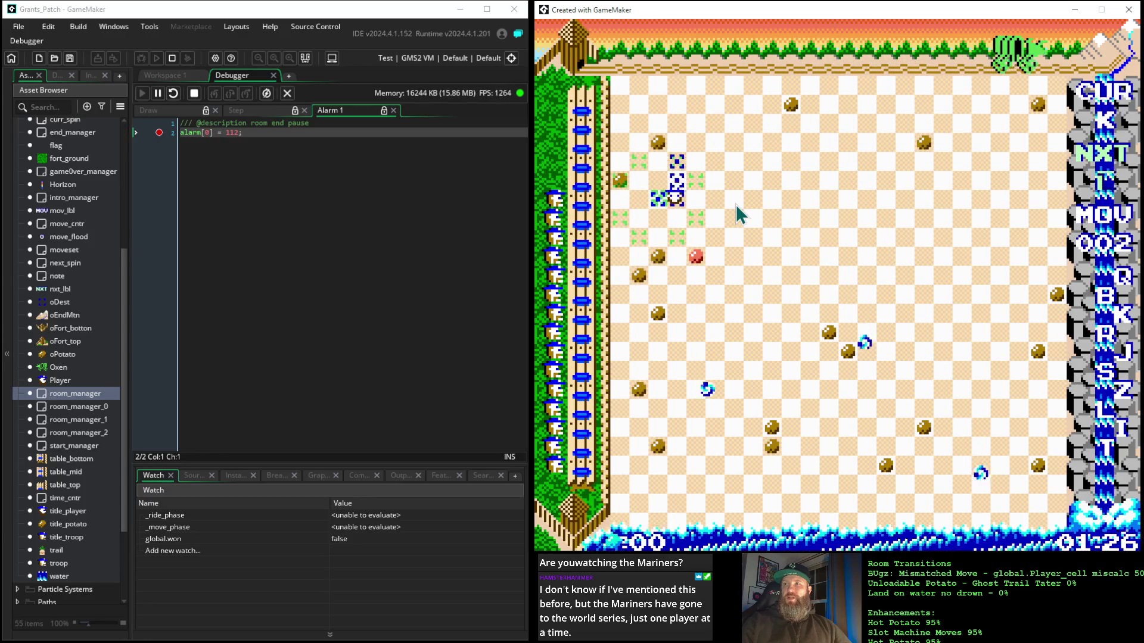
{"action": "key", "text": "Down"}
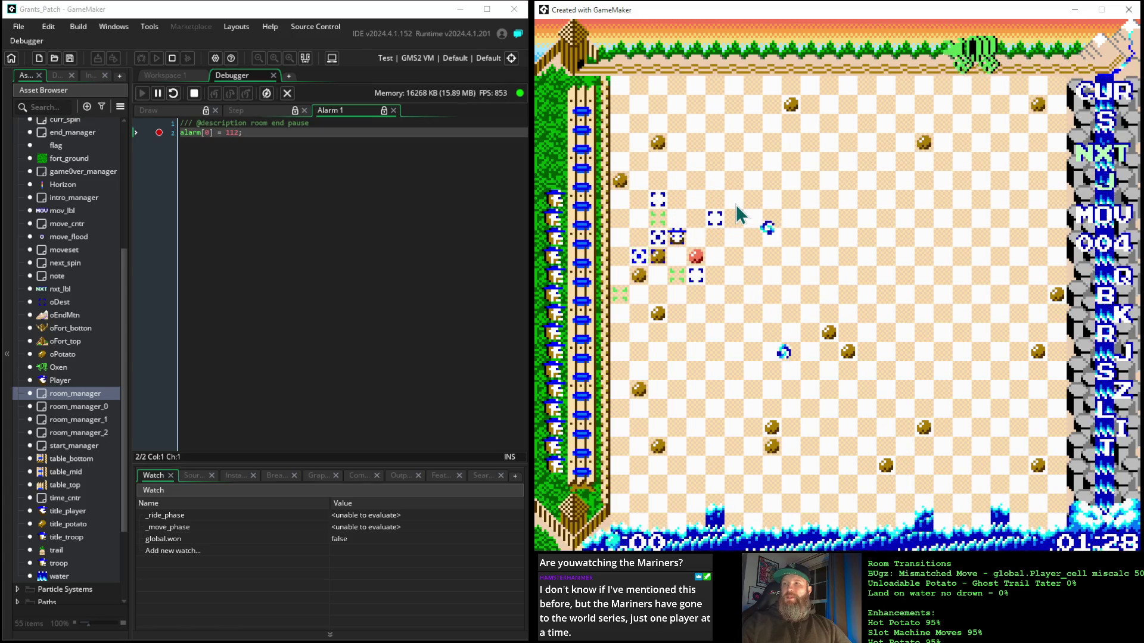
{"action": "key", "text": "space"}
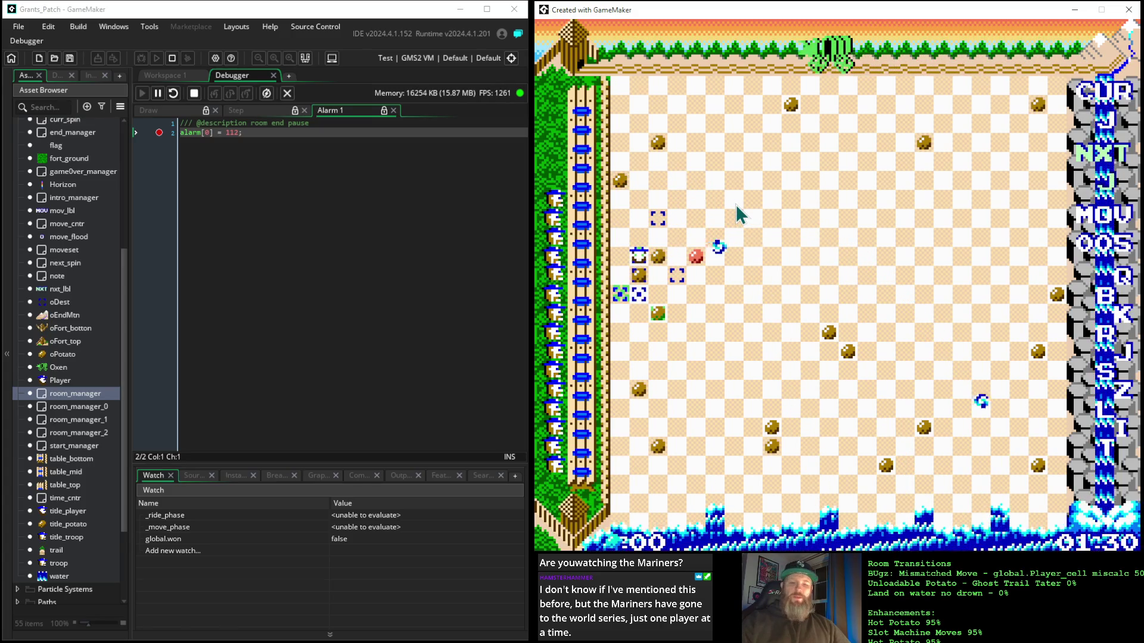
{"action": "key", "text": "space"}
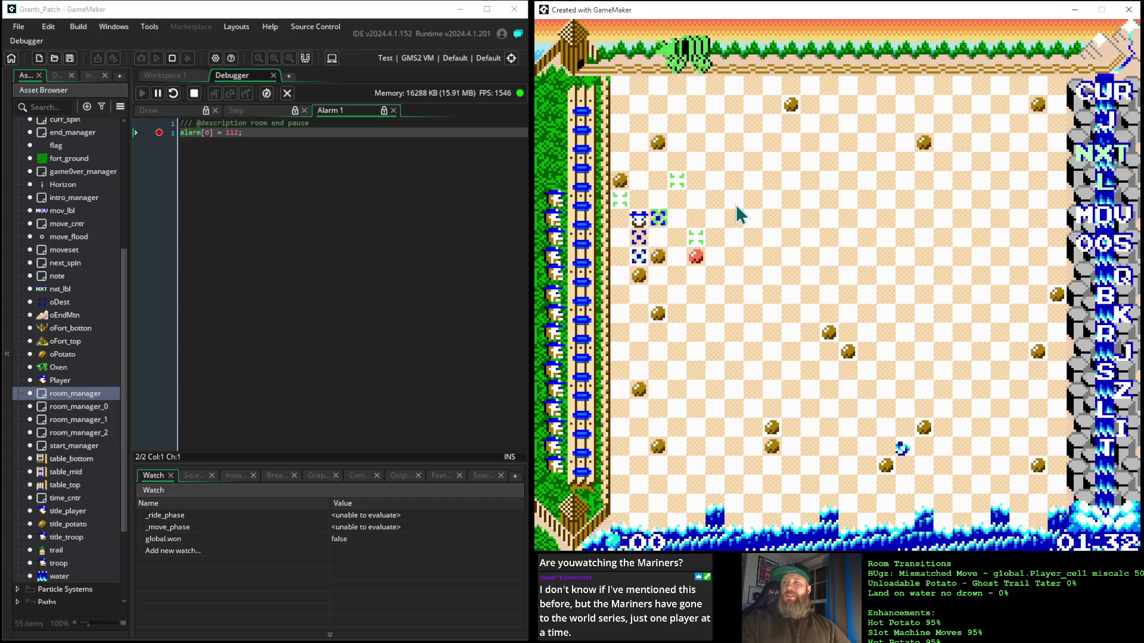
{"action": "key", "text": "space"}
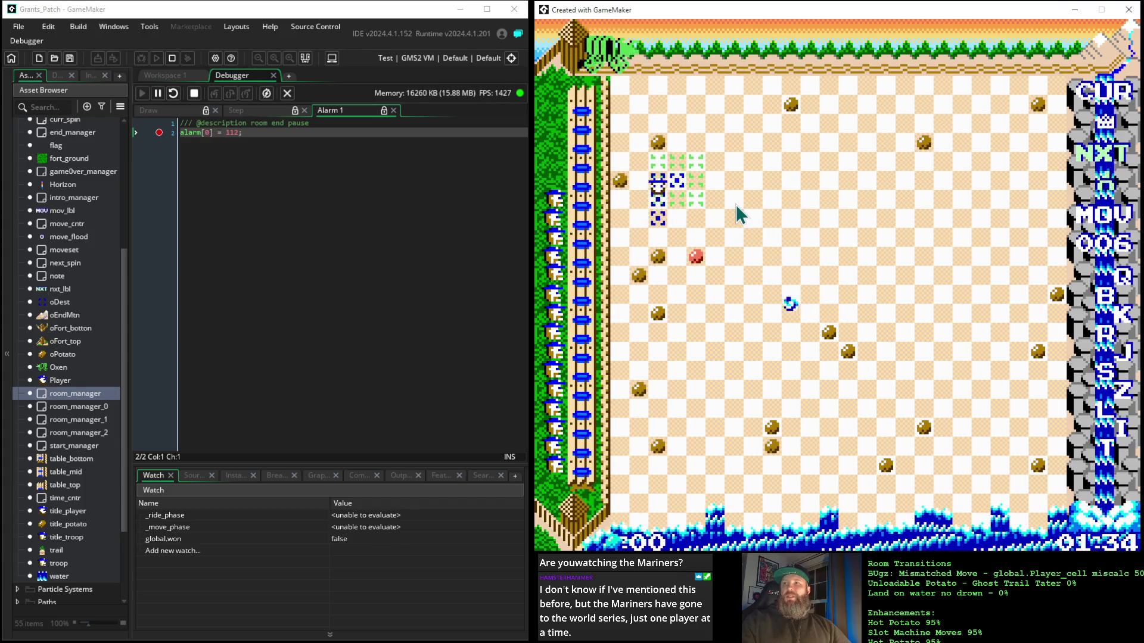
{"action": "key", "text": "space"}
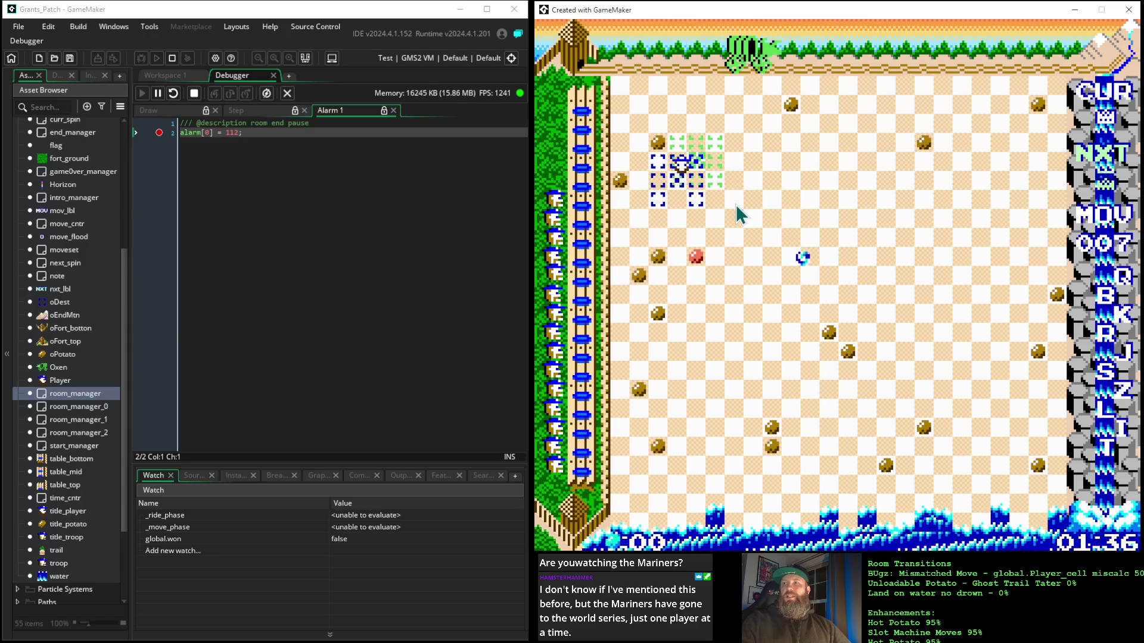
{"action": "key", "text": "space"}
{"action": "key", "text": "space"}
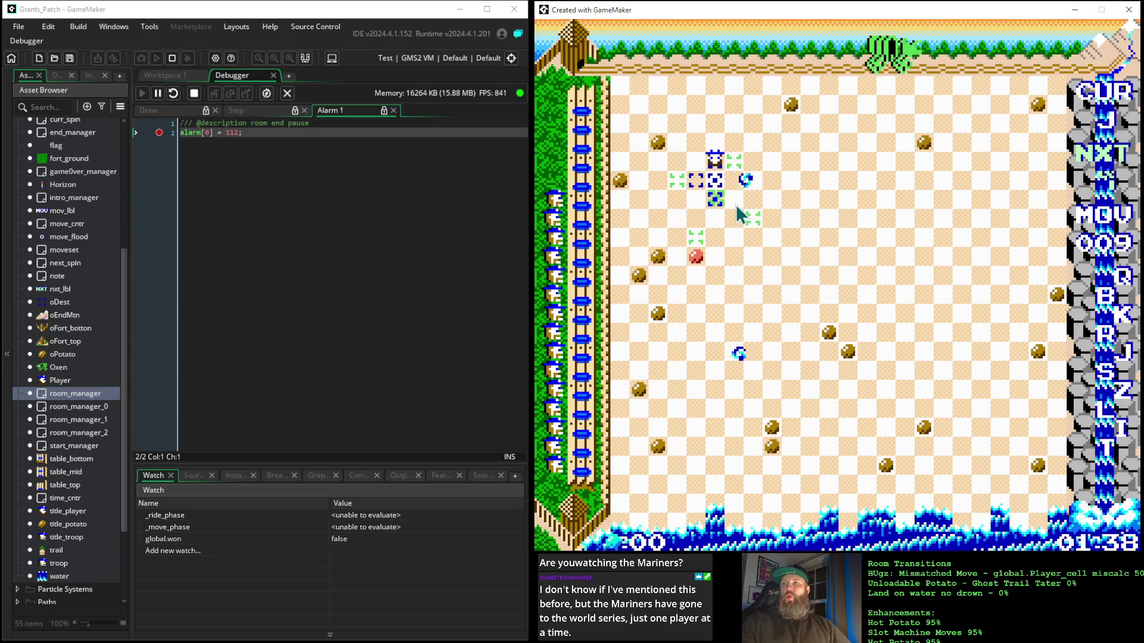
{"action": "key", "text": "space"}
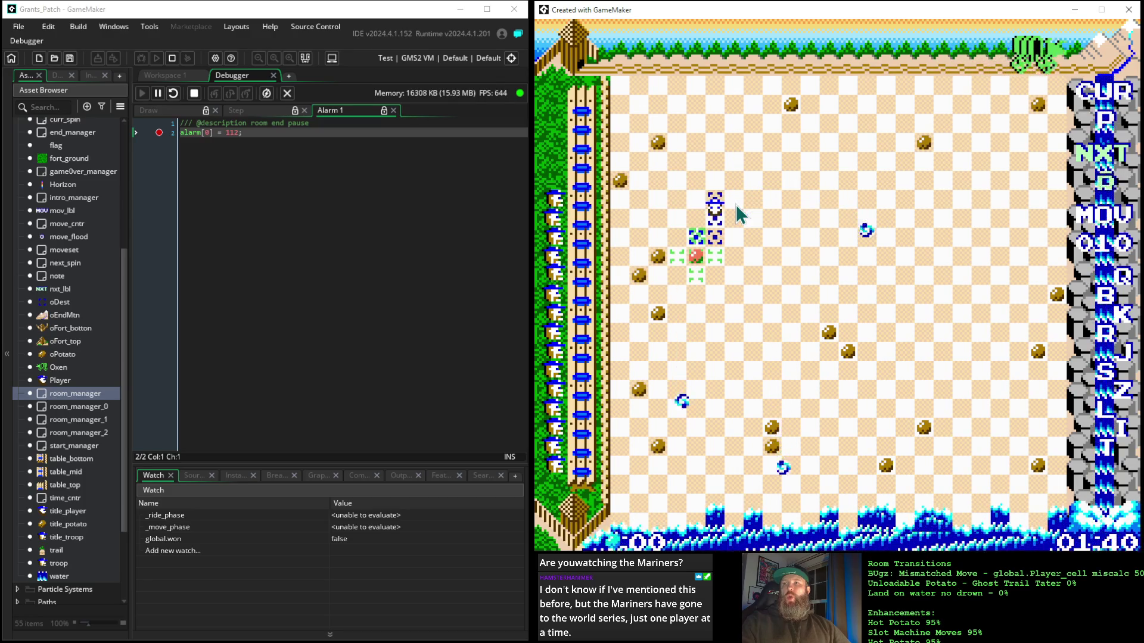
{"action": "key", "text": "space"}
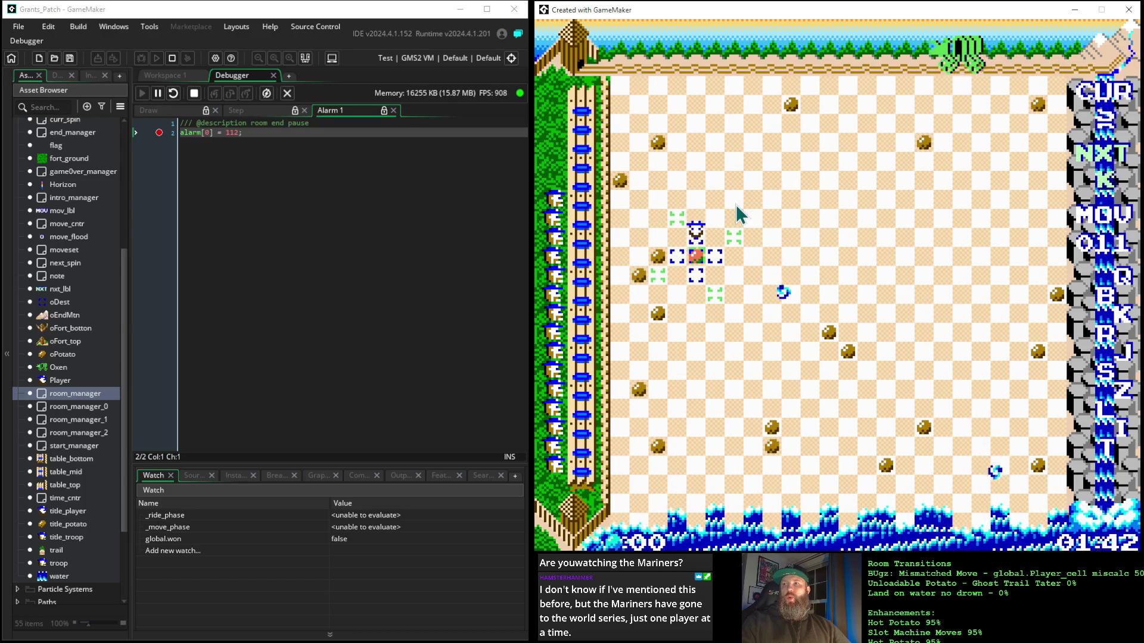
{"action": "key", "text": "space"}
Step: Move the red piece diagonally until move 025, then stop the debug session
{"action": "key", "text": "space"}
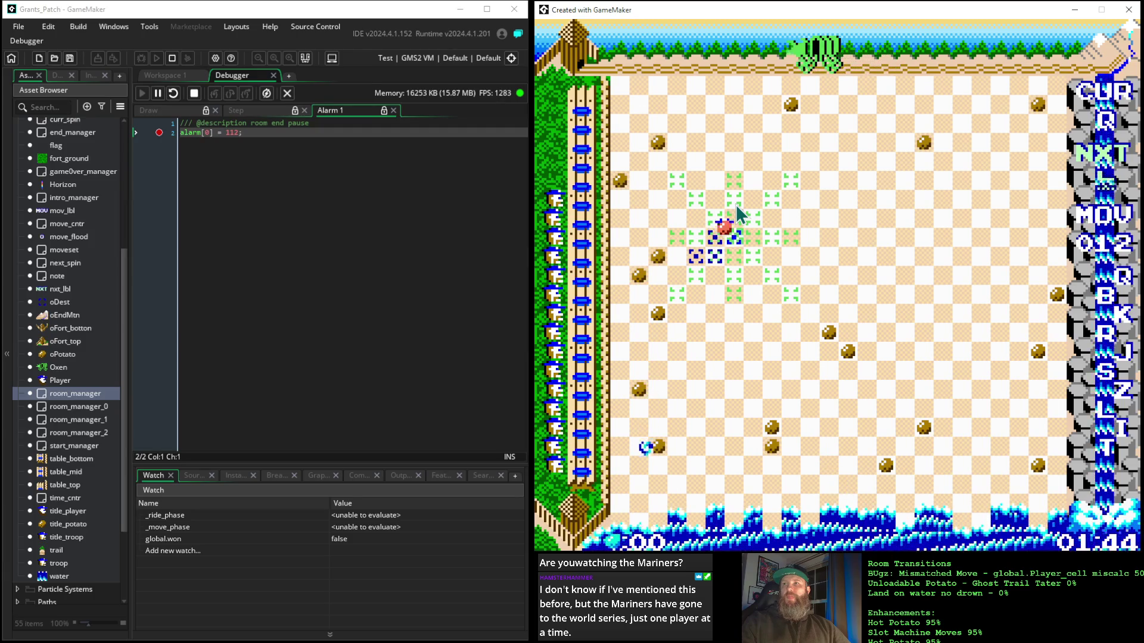
{"action": "key", "text": "space"}
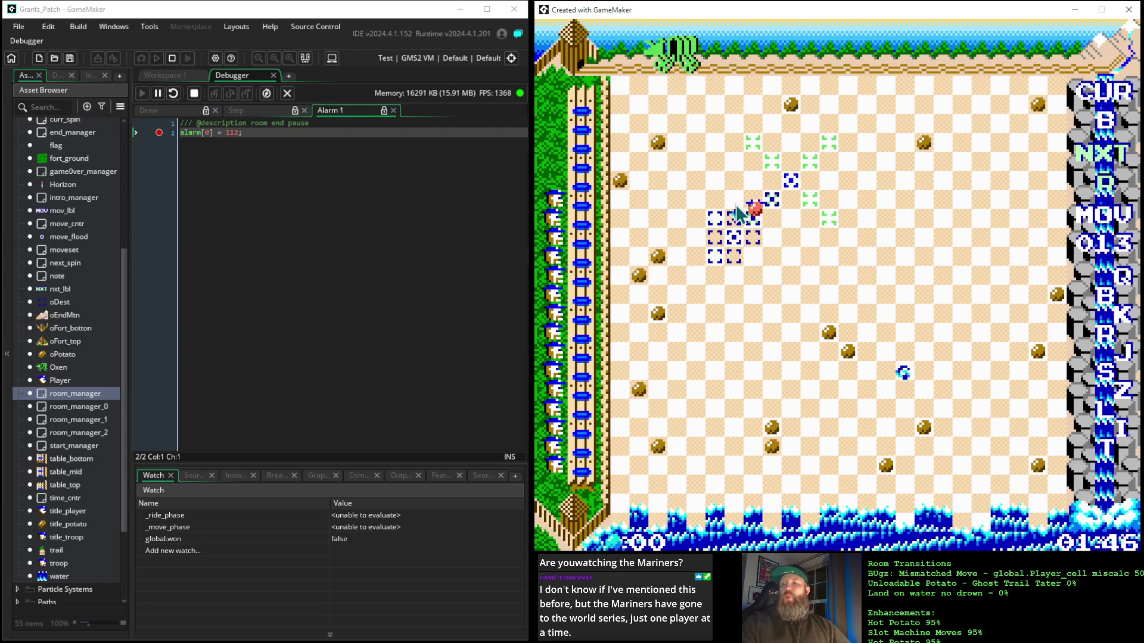
{"action": "key", "text": "space"}
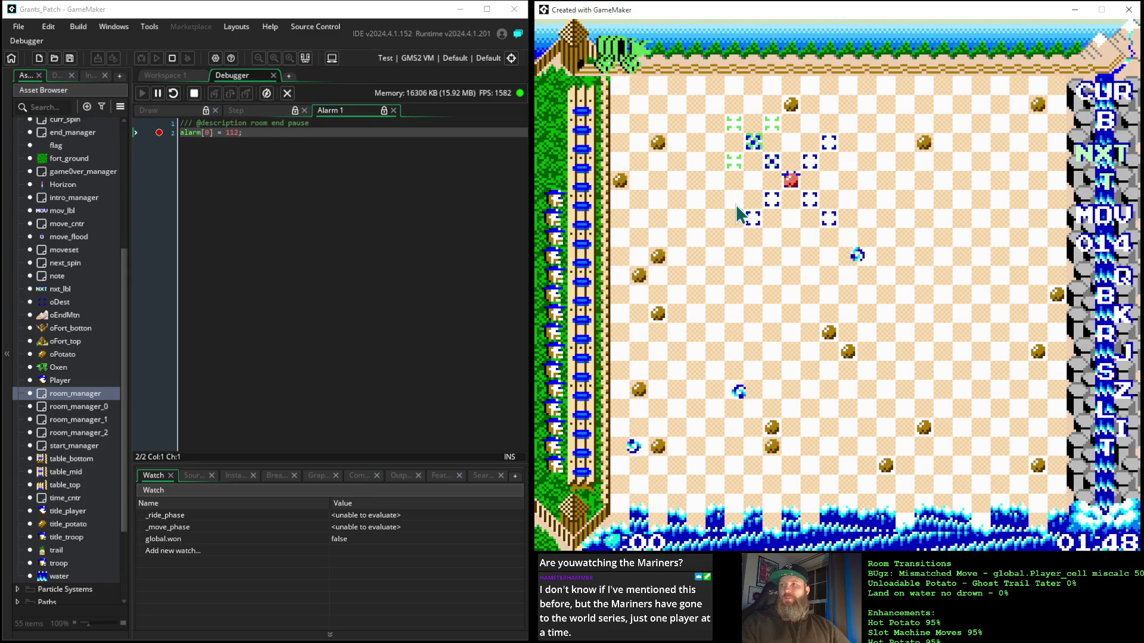
{"action": "key", "text": "space"}
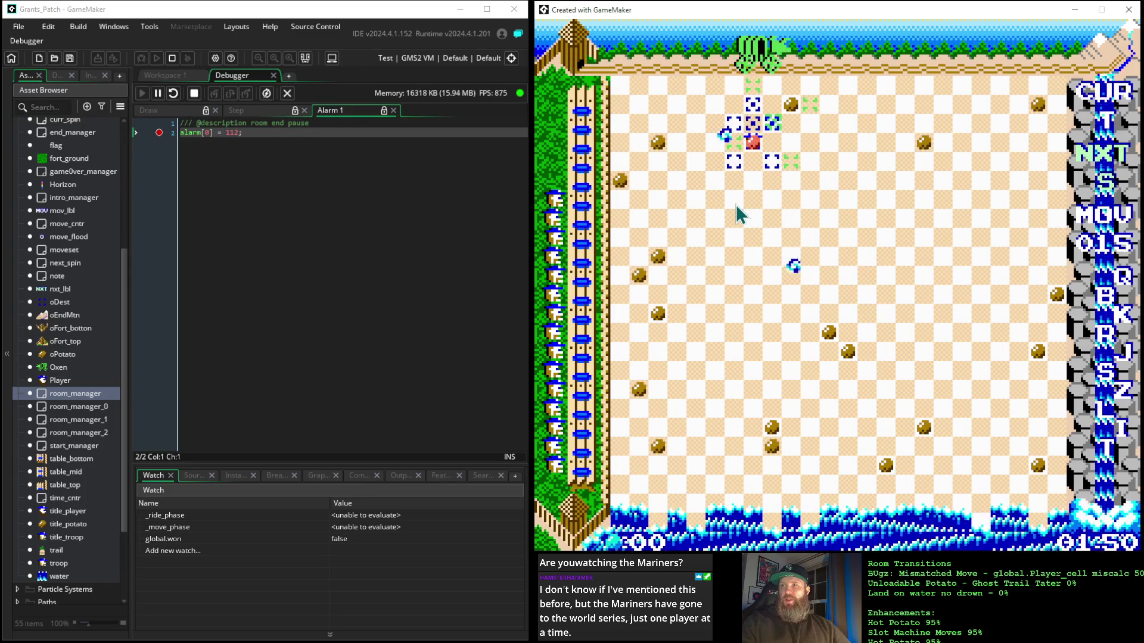
{"action": "key", "text": "space"}
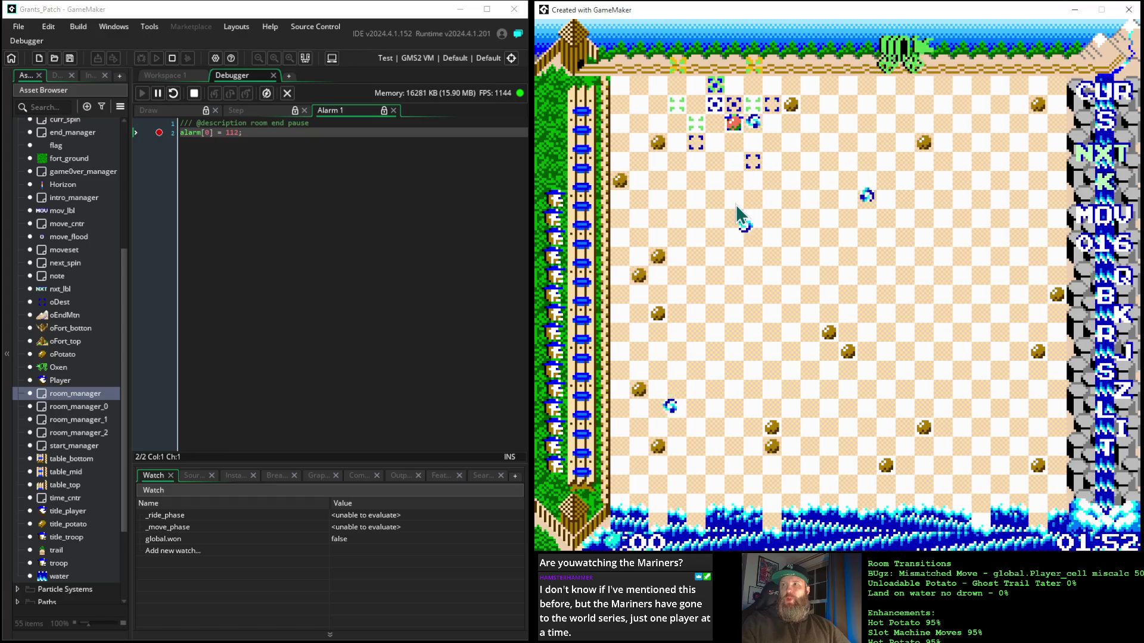
{"action": "key", "text": "space"}
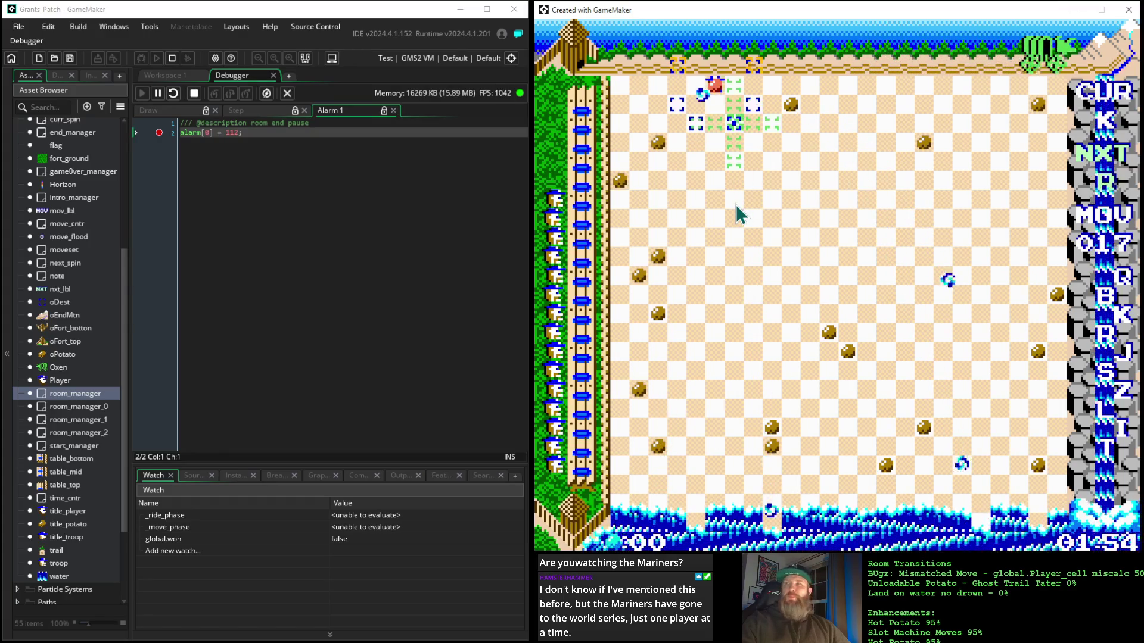
{"action": "key", "text": "space"}
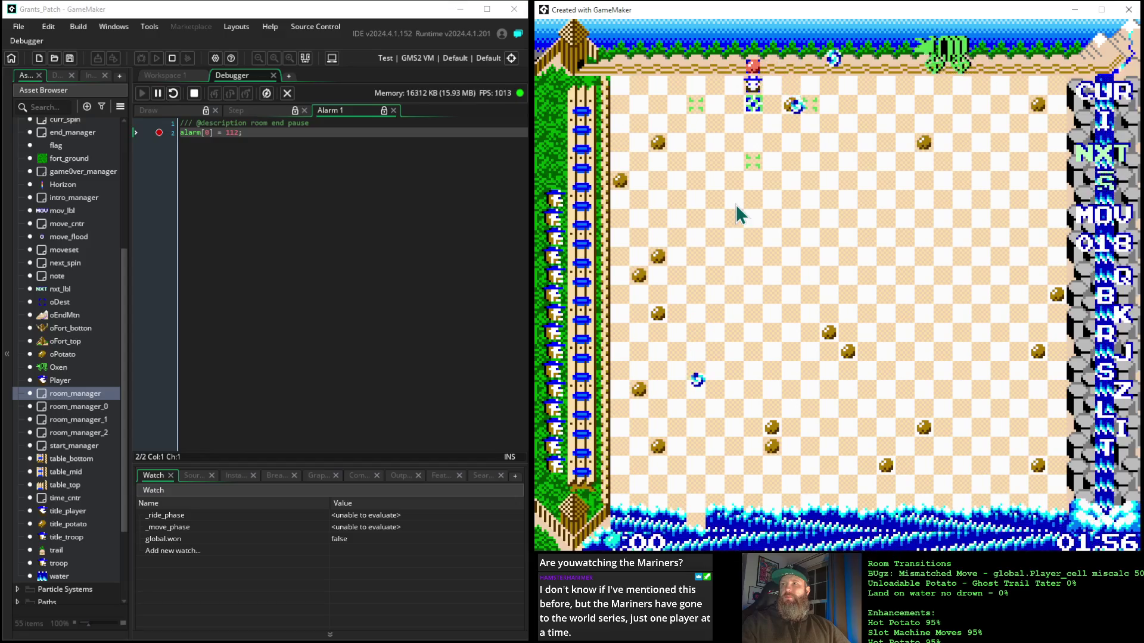
{"action": "key", "text": "space"}
{"action": "key", "text": "space"}
{"action": "key", "text": "space"}
{"action": "key", "text": "space"}
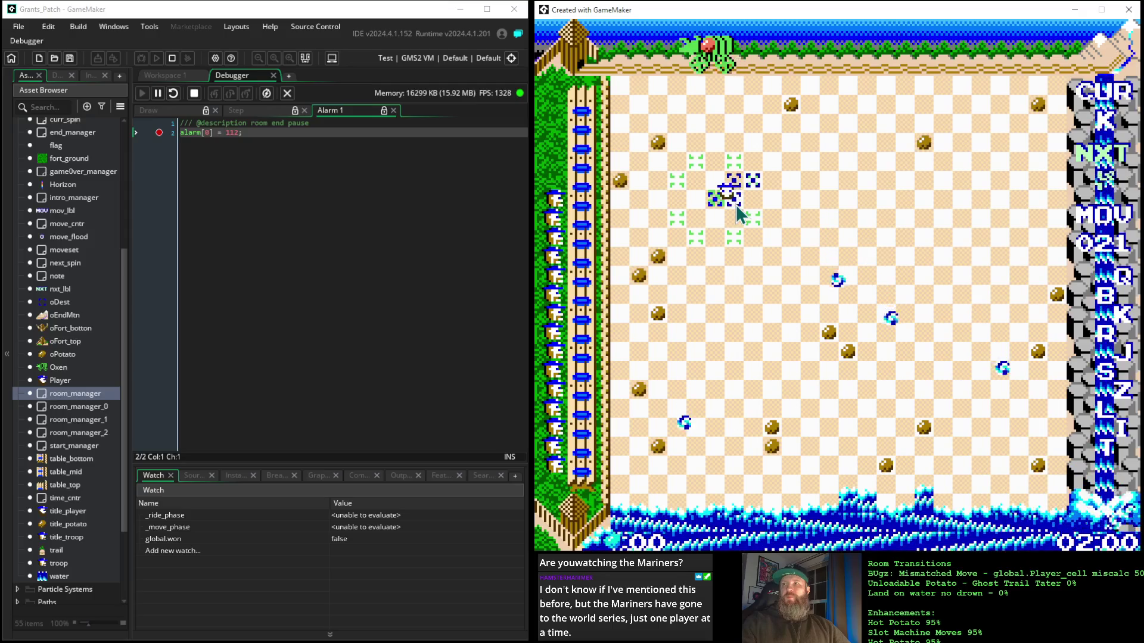
{"action": "key", "text": "space"}
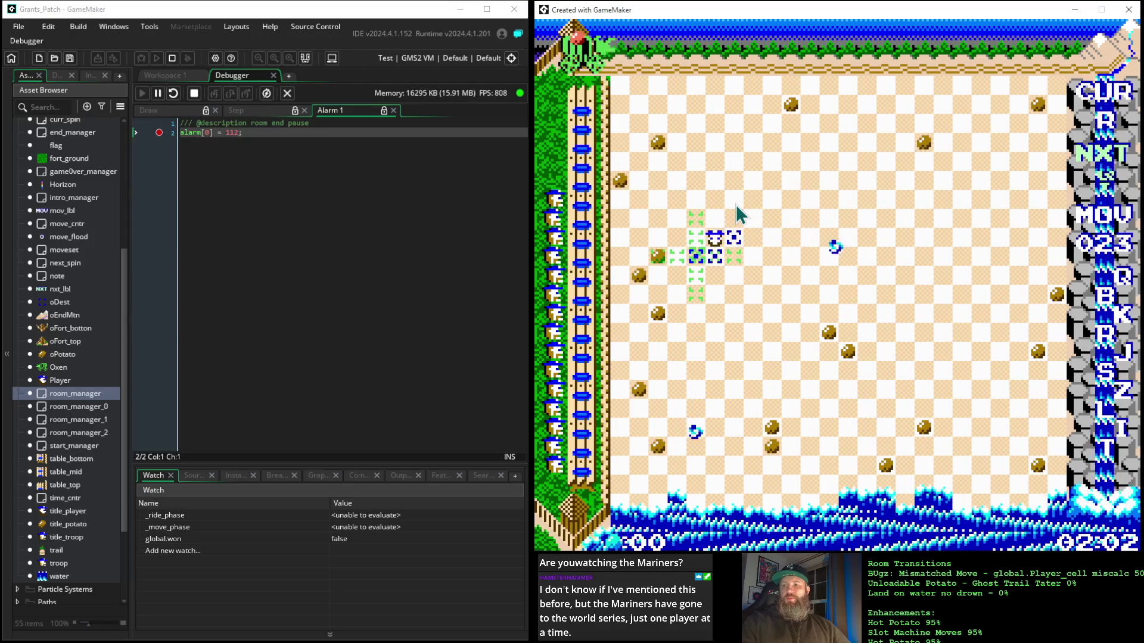
{"action": "key", "text": "space"}
{"action": "key", "text": "space"}
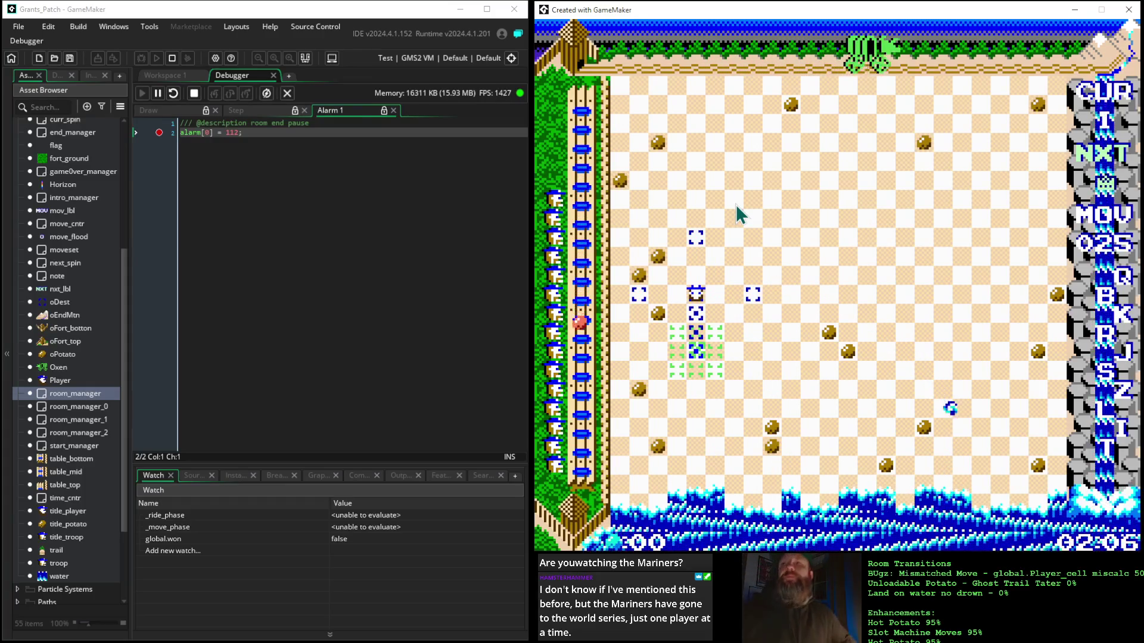
{"action": "left_click", "coordinate": [194, 101]}
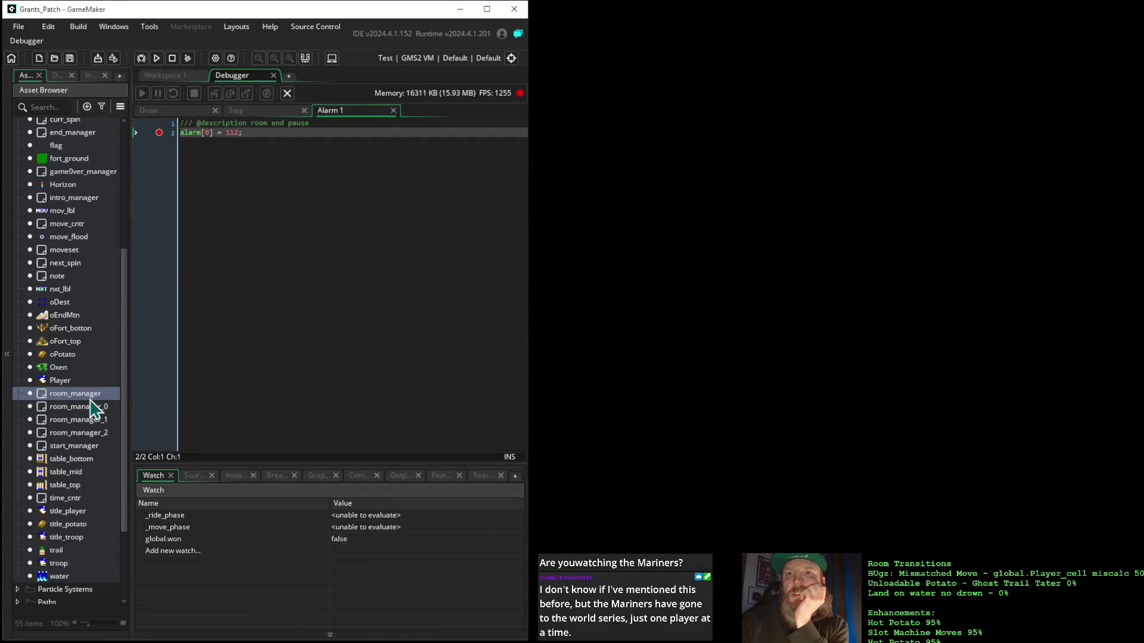
Step: Open room_manager from the Asset Browser to show its events and child objects
{"action": "double_click", "coordinate": [91, 396]}
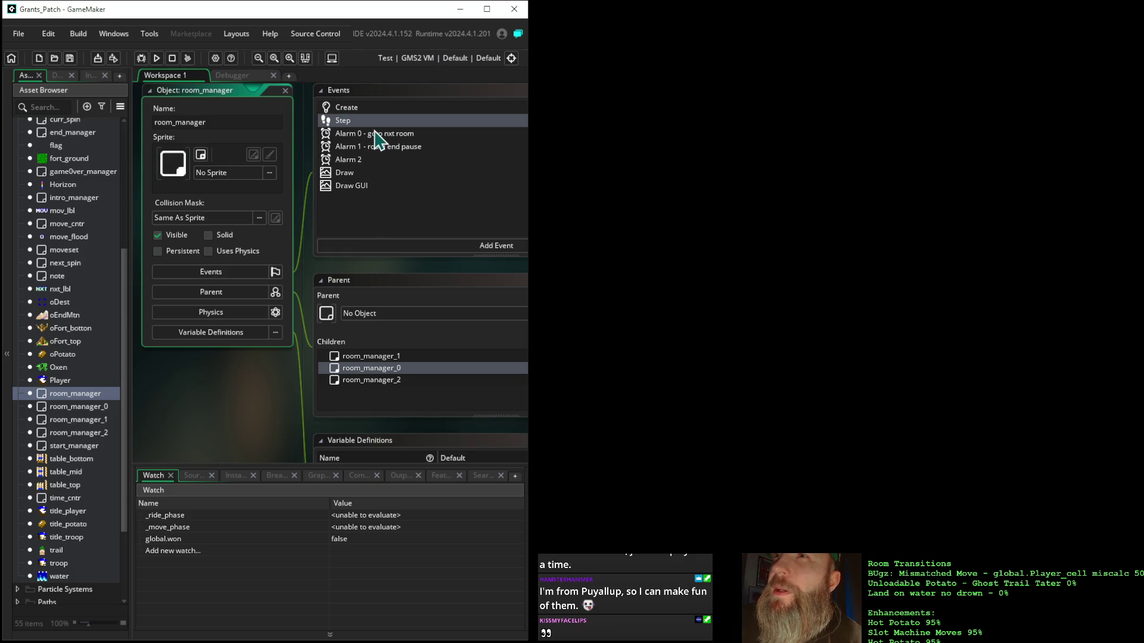
Step: Select room_manager's Alarm 2 event, pan the workspace left, then open intro_manager's editor
{"action": "left_click", "coordinate": [356, 161]}
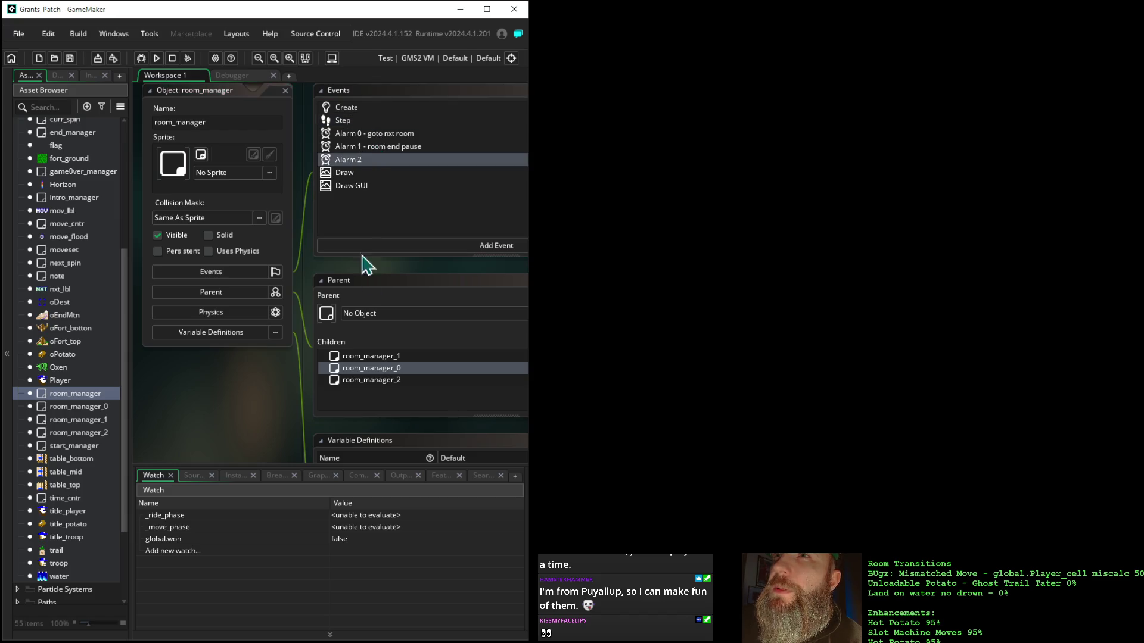
{"action": "mouse_move", "coordinate": [424, 275]}
{"action": "left_mouse_down"}
{"action": "mouse_move", "coordinate": [133, 247]}
{"action": "mouse_move", "coordinate": [209, 280]}
{"action": "mouse_move", "coordinate": [354, 280]}
{"action": "left_mouse_up"}
{"action": "left_click_drag", "start_coordinate": [298, 274], "coordinate": [247, 271]}
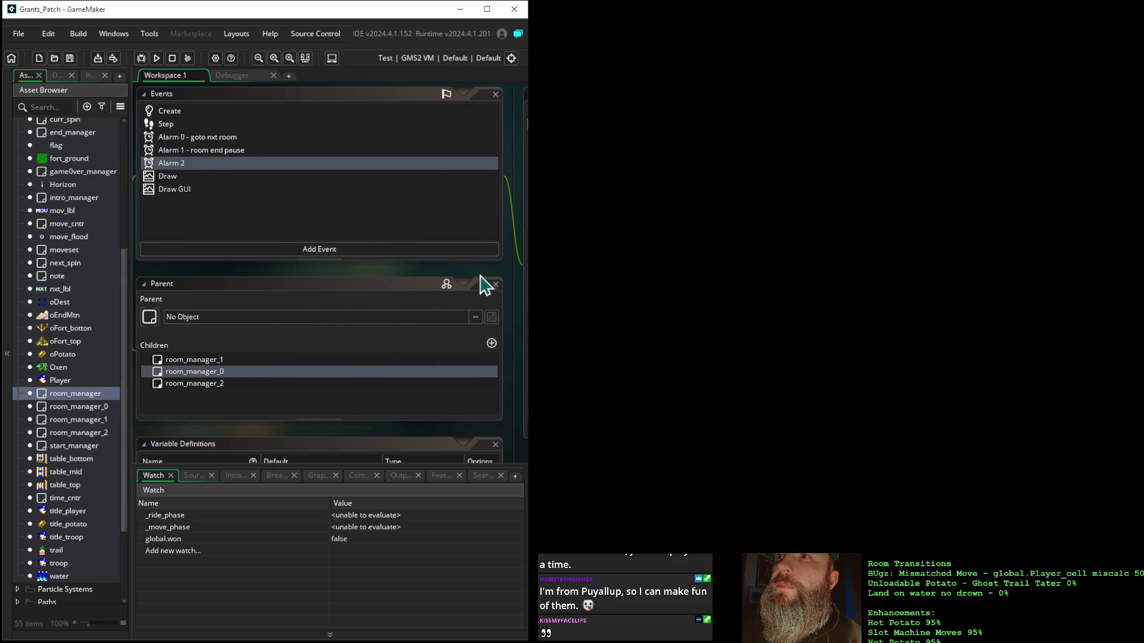
{"action": "mouse_move", "coordinate": [484, 281]}
{"action": "left_mouse_down"}
{"action": "mouse_move", "coordinate": [286, 281]}
{"action": "mouse_move", "coordinate": [497, 281]}
{"action": "left_mouse_up"}
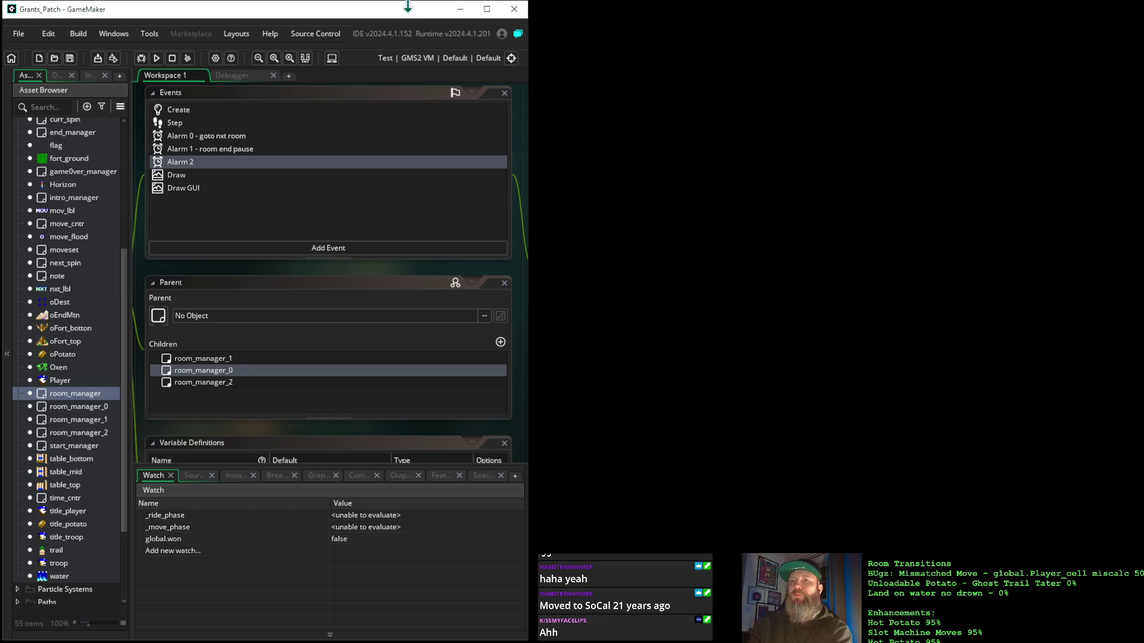
{"action": "double_click", "coordinate": [67, 201]}
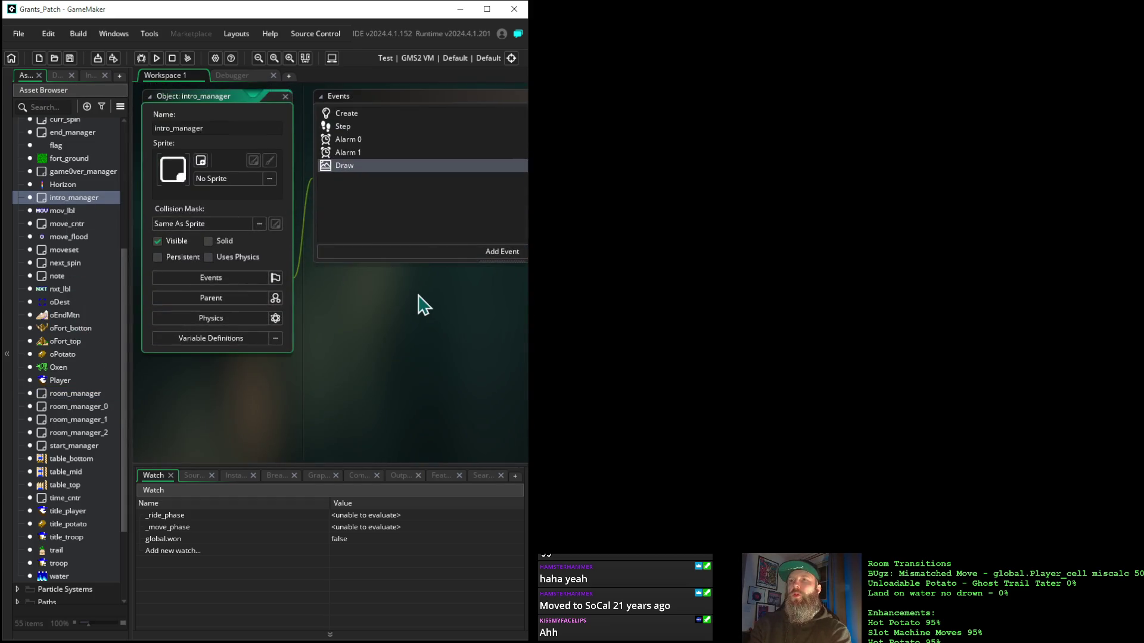
Step: Pan past intro_manager's event code and reopen the room_manager object editor
{"action": "mouse_move", "coordinate": [424, 306]}
{"action": "left_mouse_down"}
{"action": "mouse_move", "coordinate": [302, 317]}
{"action": "mouse_move", "coordinate": [163, 307]}
{"action": "left_mouse_up"}
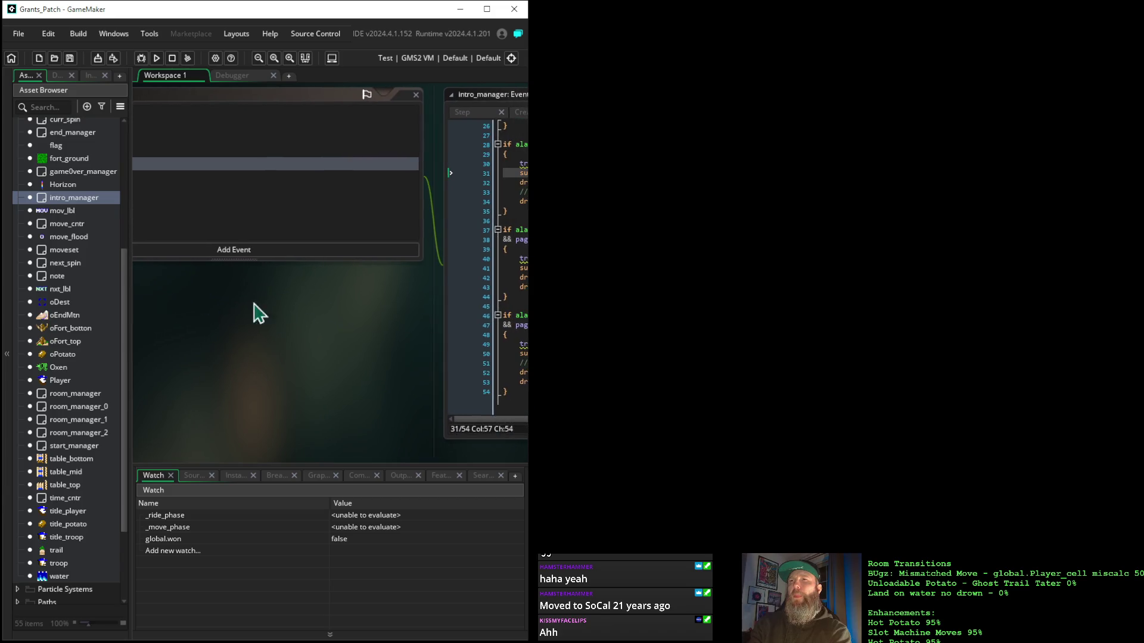
{"action": "mouse_move", "coordinate": [392, 327]}
{"action": "left_mouse_down"}
{"action": "mouse_move", "coordinate": [234, 320]}
{"action": "mouse_move", "coordinate": [495, 337]}
{"action": "left_mouse_up"}
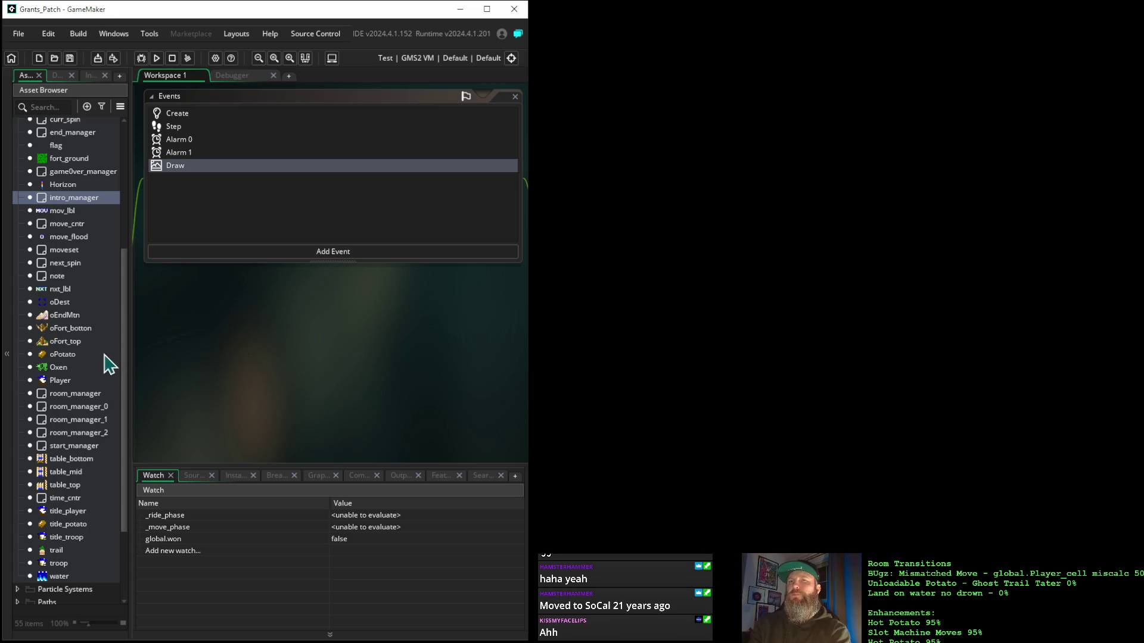
{"action": "double_click", "coordinate": [82, 395]}
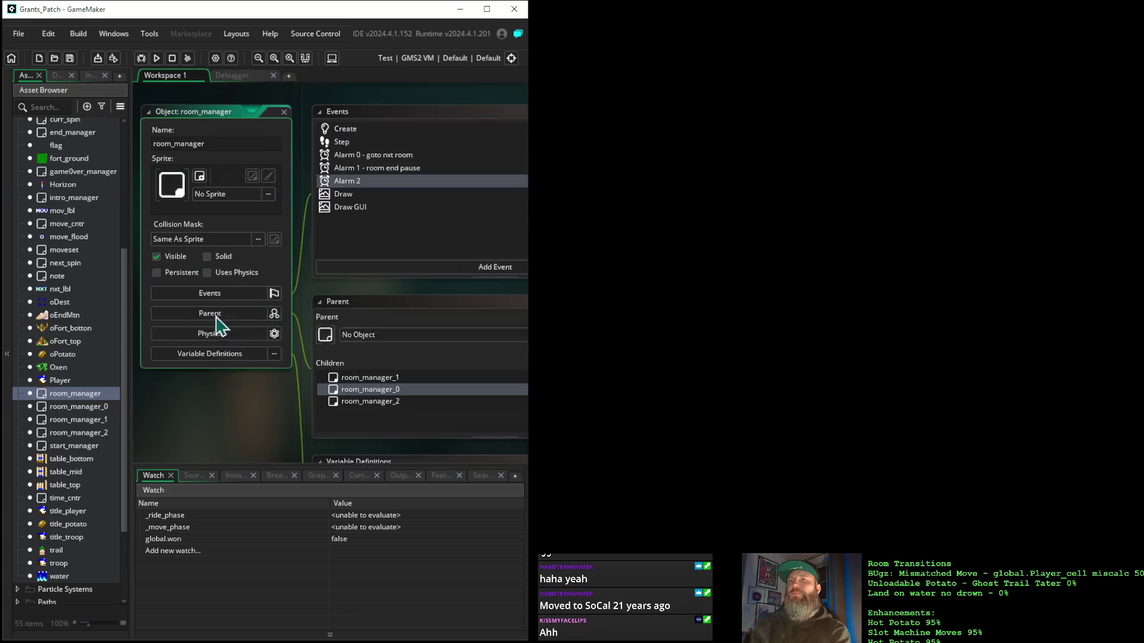
Step: Bring room_manager's Step event code fully into view
{"action": "left_click", "coordinate": [353, 121]}
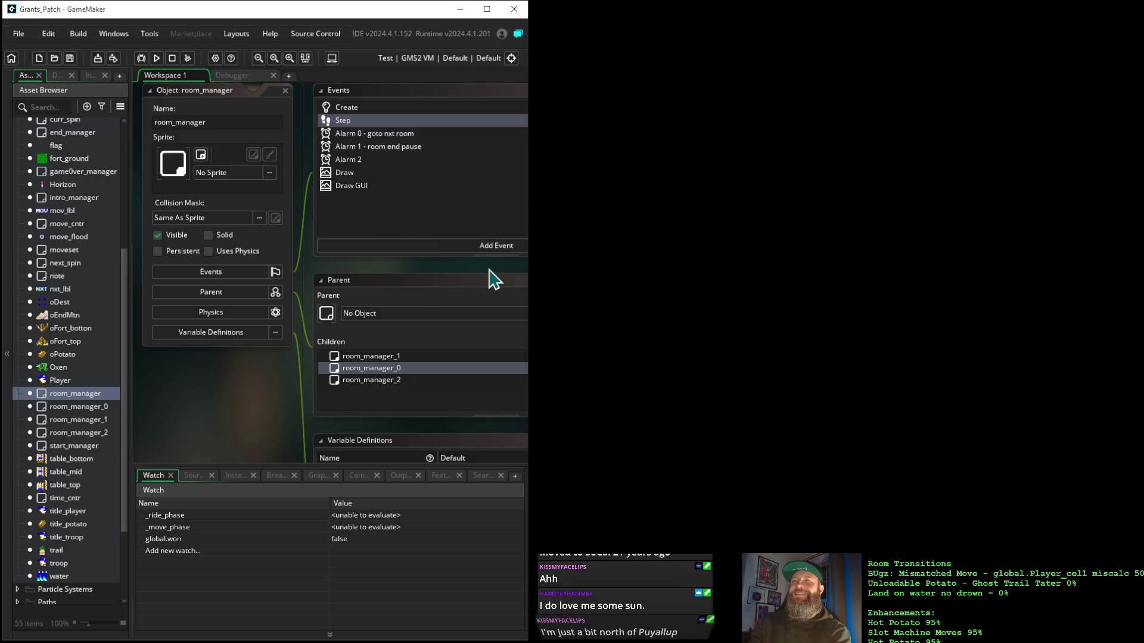
{"action": "left_click_drag", "start_coordinate": [475, 268], "coordinate": [165, 280]}
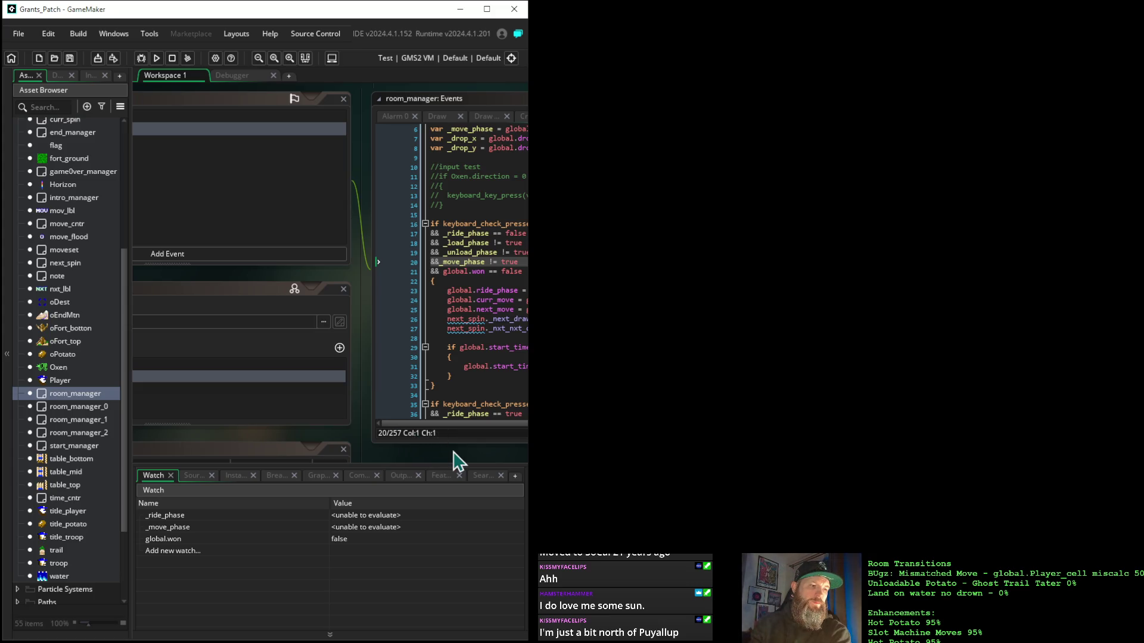
{"action": "left_click_drag", "start_coordinate": [425, 447], "coordinate": [249, 474]}
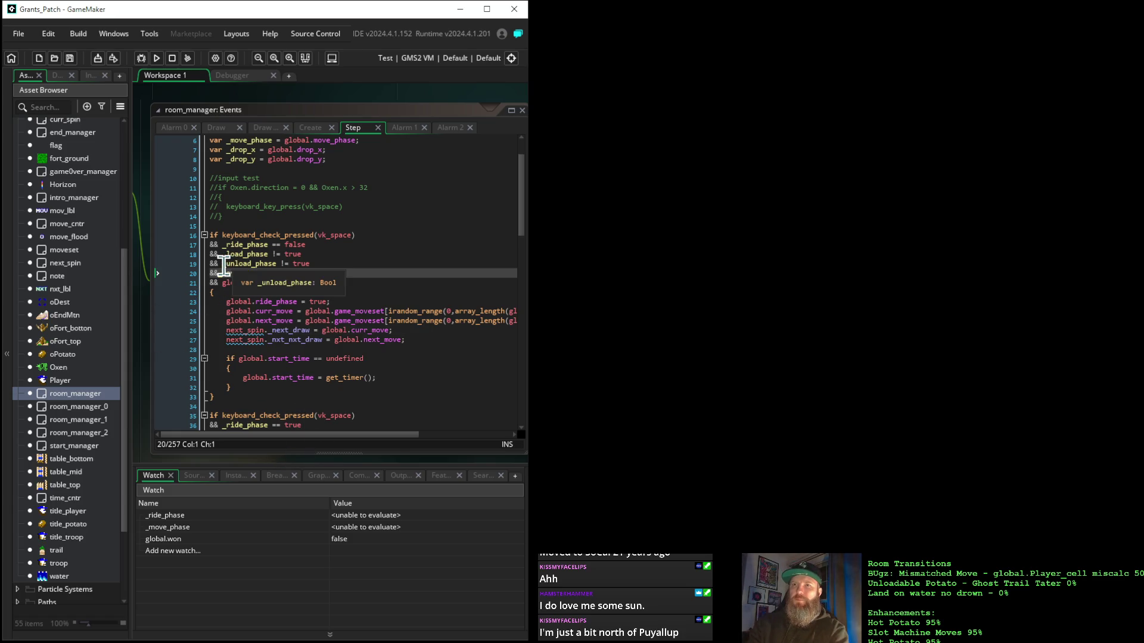
Step: Select the _unload_phase variable in line 19's condition and copy it
{"action": "left_click", "coordinate": [263, 264]}
{"action": "left_click", "coordinate": [268, 264]}
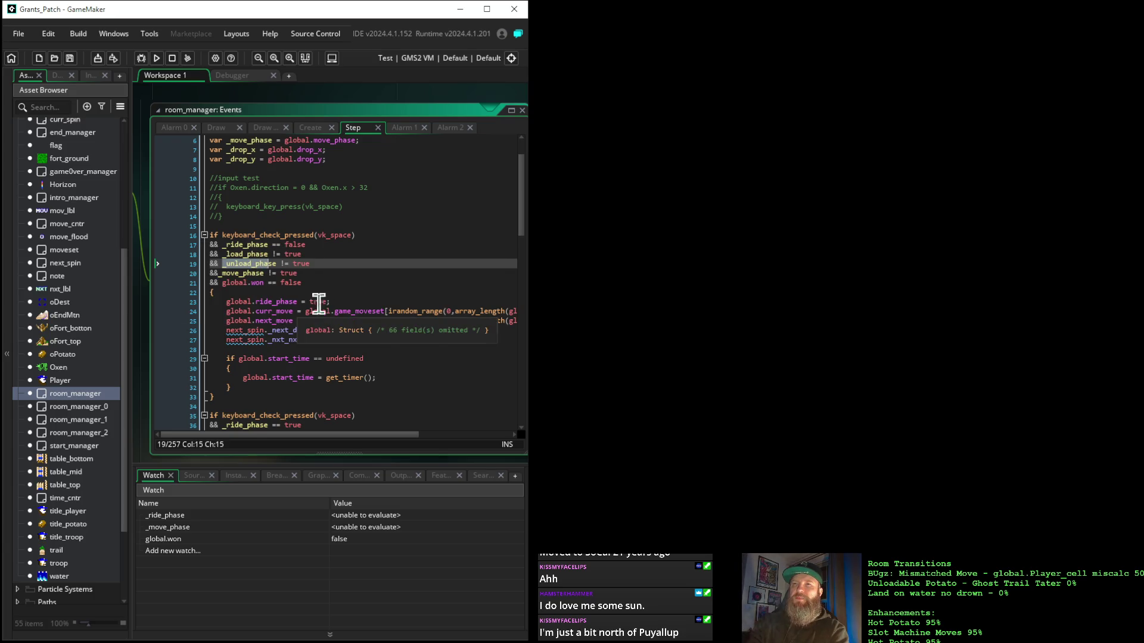
{"action": "left_click", "coordinate": [227, 265]}
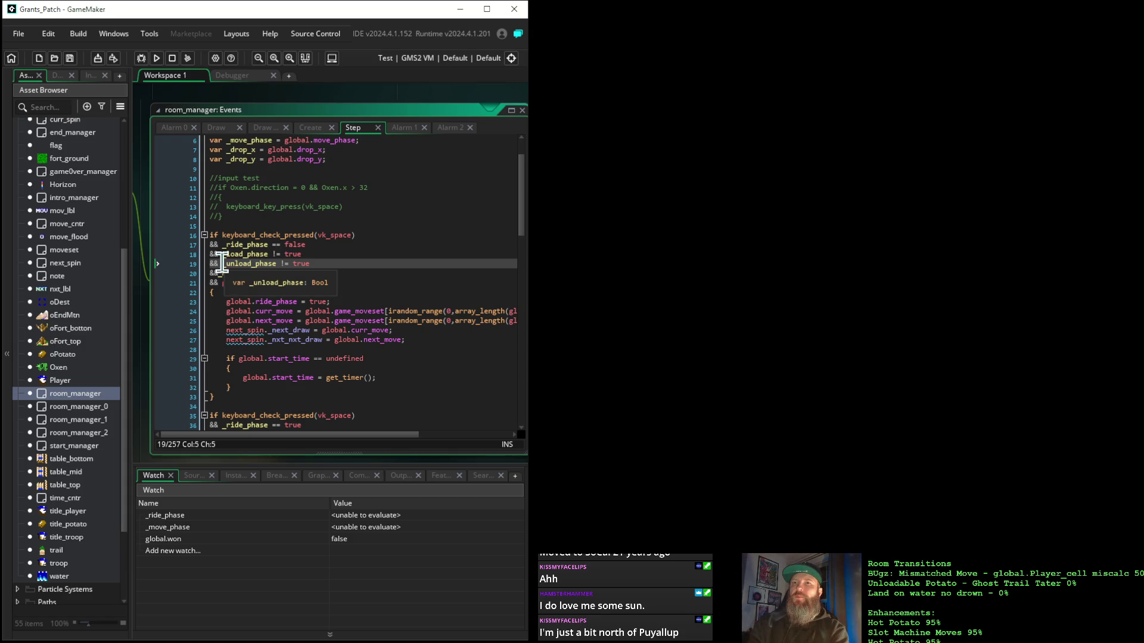
{"action": "left_click_drag", "start_coordinate": [224, 264], "coordinate": [276, 263]}
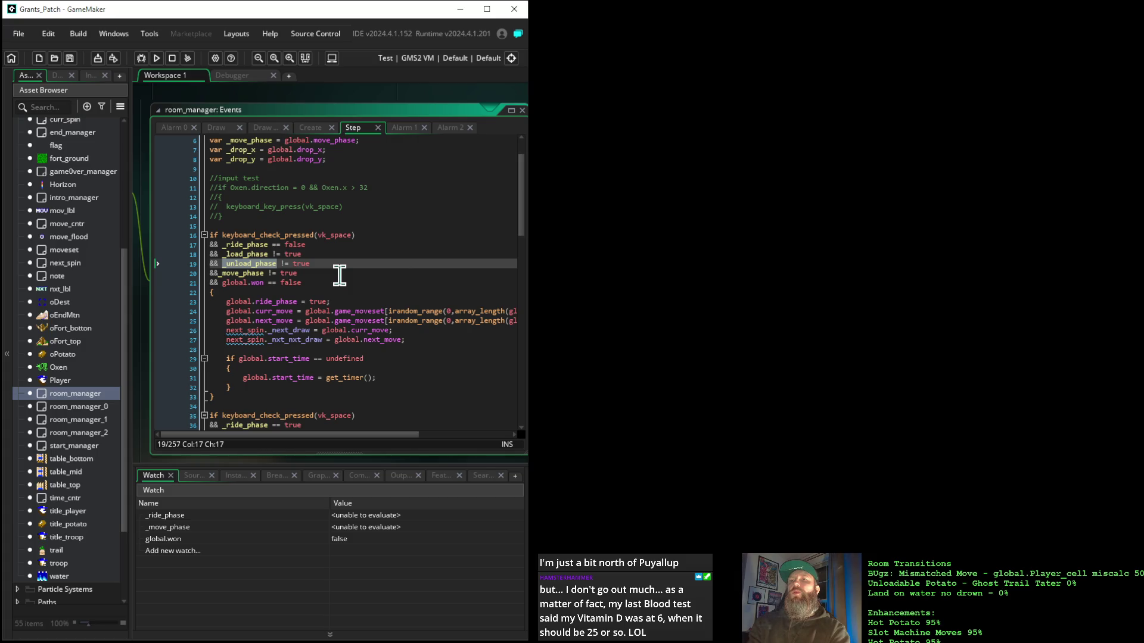
{"action": "right_click", "coordinate": [257, 265]}
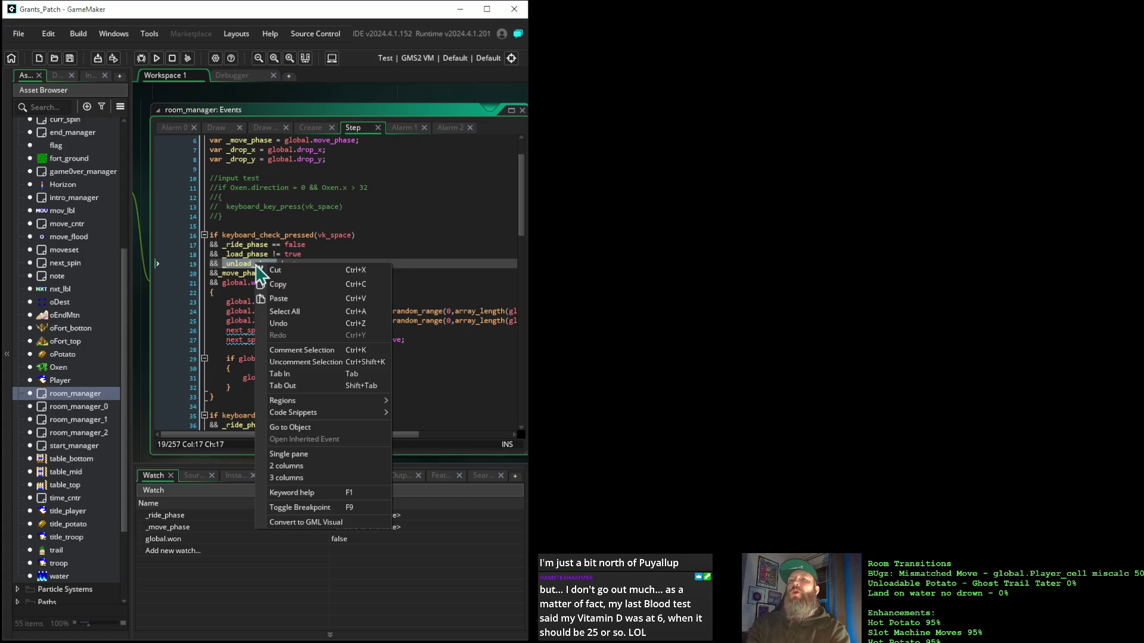
{"action": "left_click", "coordinate": [279, 284]}
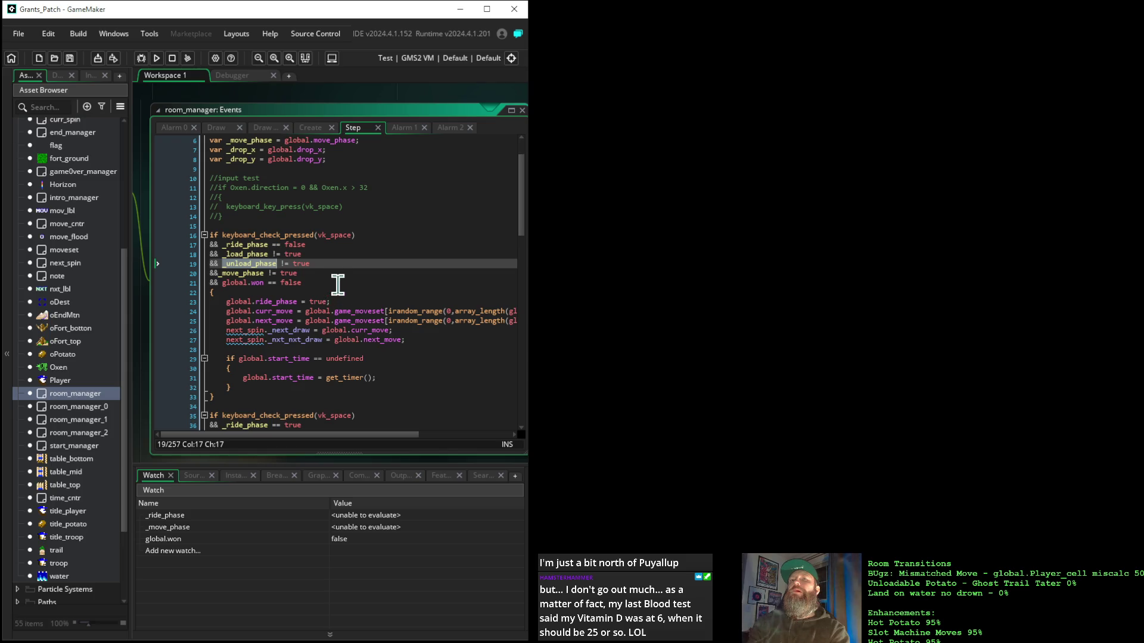
Step: Trial-paste _unload_phase into intro_manager's Alarm 1 code, undo it, and close the editor
{"action": "left_click", "coordinate": [72, 199]}
{"action": "double_click", "coordinate": [71, 200]}
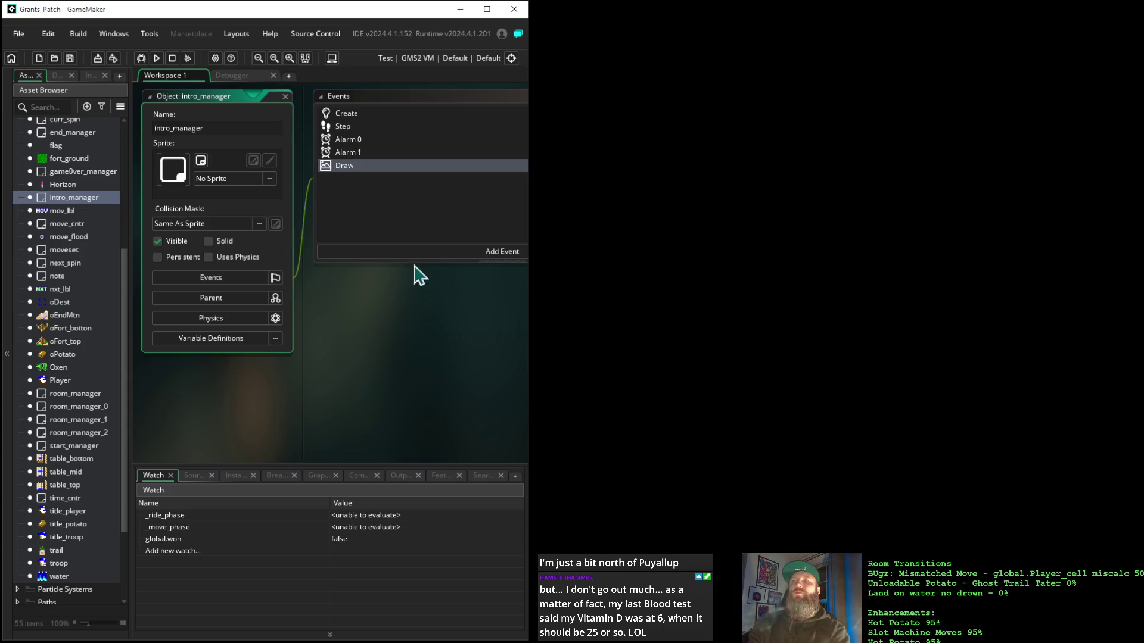
{"action": "left_click", "coordinate": [361, 153]}
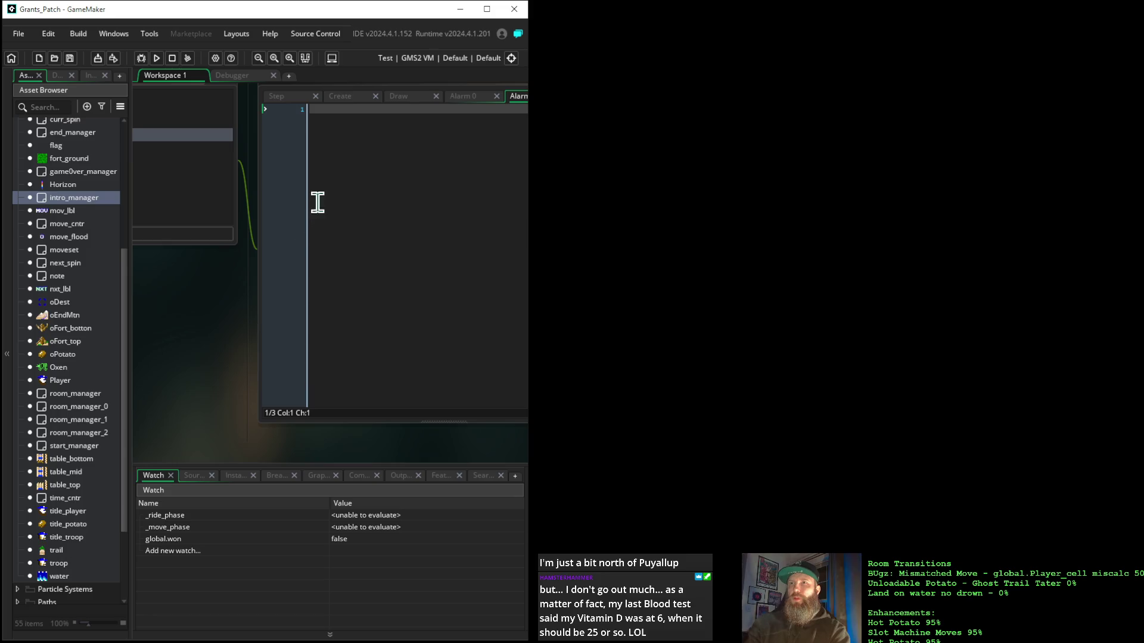
{"action": "key", "text": "ctrl+v"}
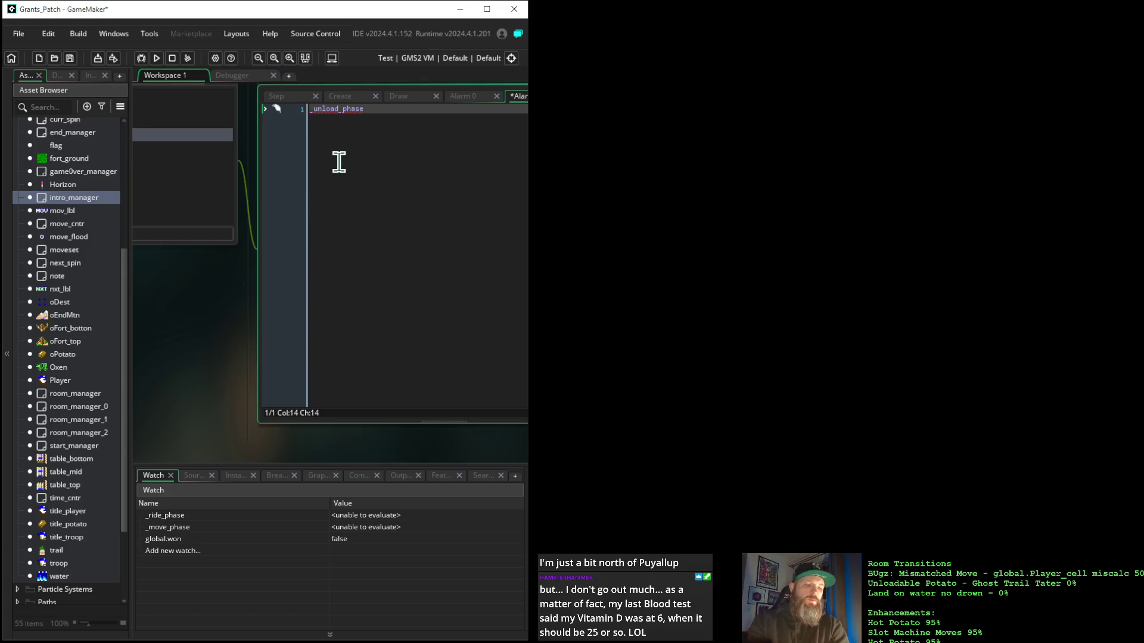
{"action": "key", "text": "ctrl+z"}
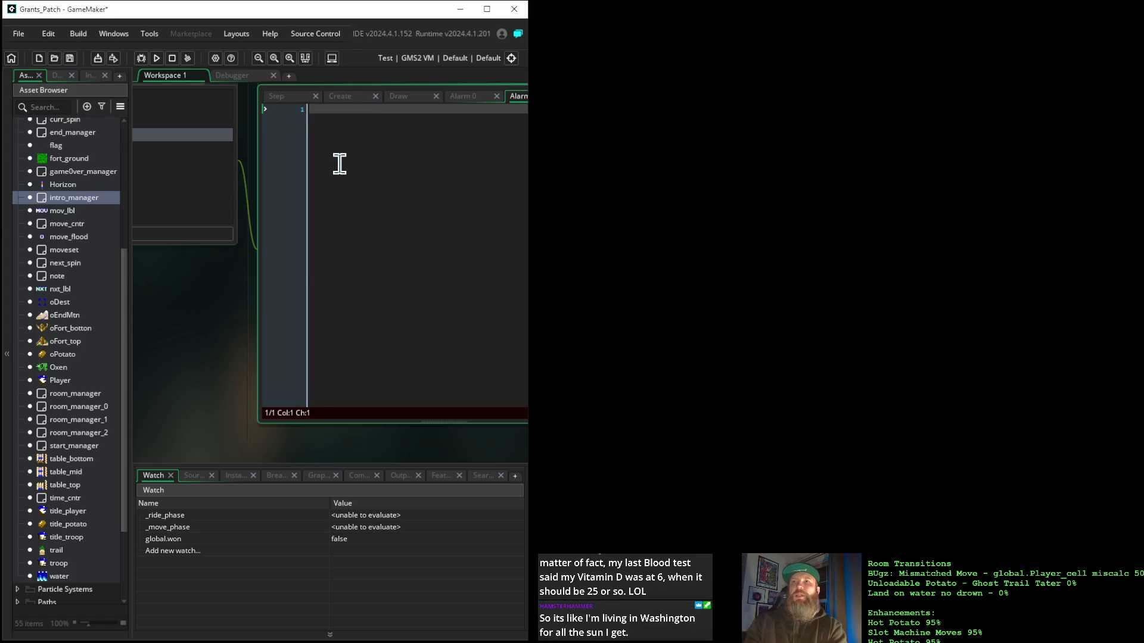
{"action": "key", "text": "ctrl+w"}
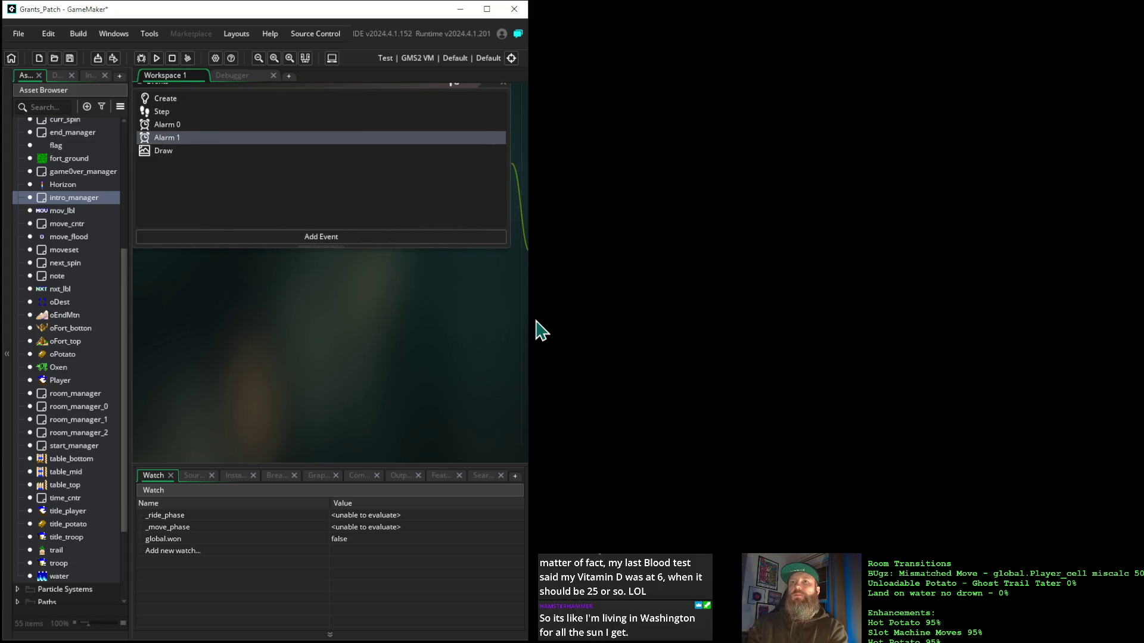
Step: Narrow intro_manager's Events panel so settings, events and code fit side by side
{"action": "mouse_move", "coordinate": [245, 296]}
{"action": "left_mouse_down"}
{"action": "mouse_move", "coordinate": [401, 324]}
{"action": "mouse_move", "coordinate": [332, 317]}
{"action": "left_mouse_up"}
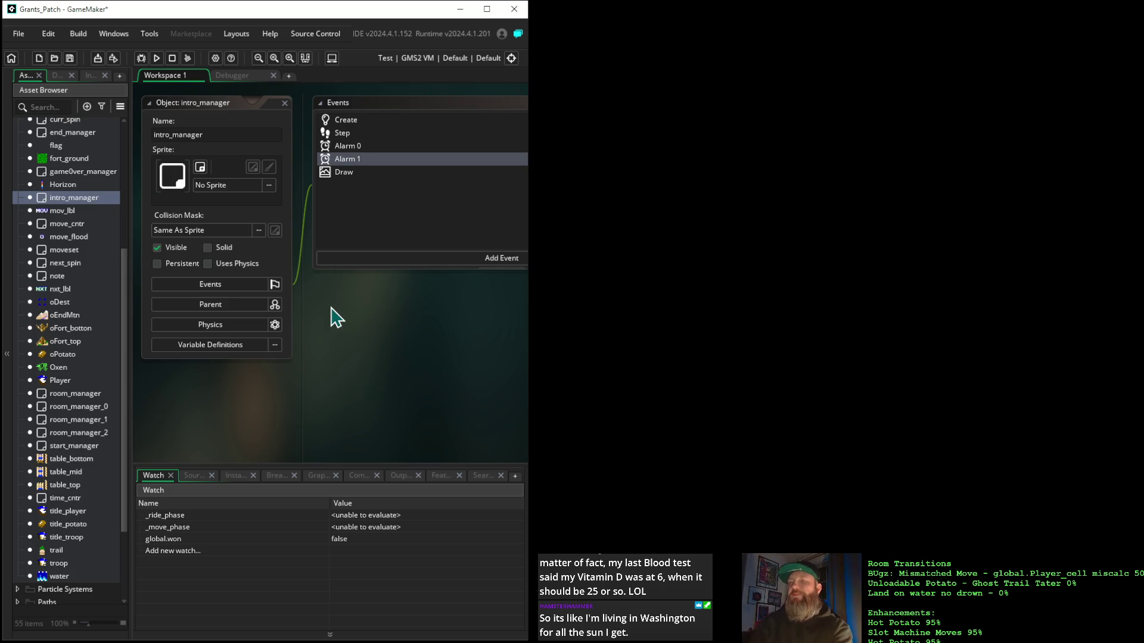
{"action": "left_click_drag", "start_coordinate": [424, 337], "coordinate": [257, 335]}
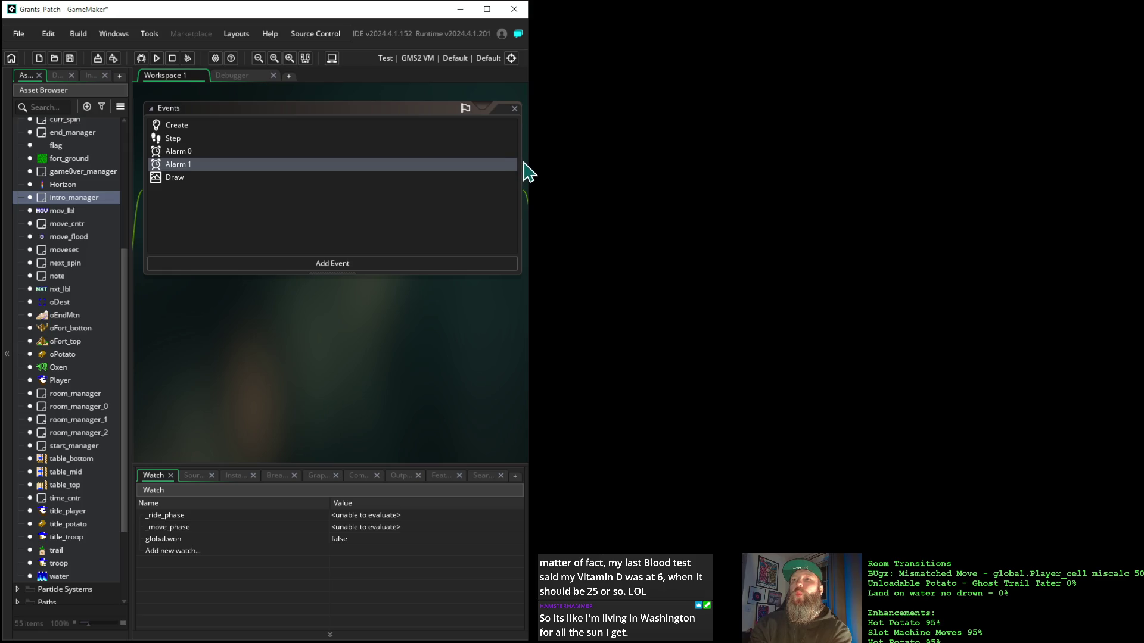
{"action": "scroll", "coordinate": [490, 333], "scroll_direction": "right", "scroll_amount": 1}
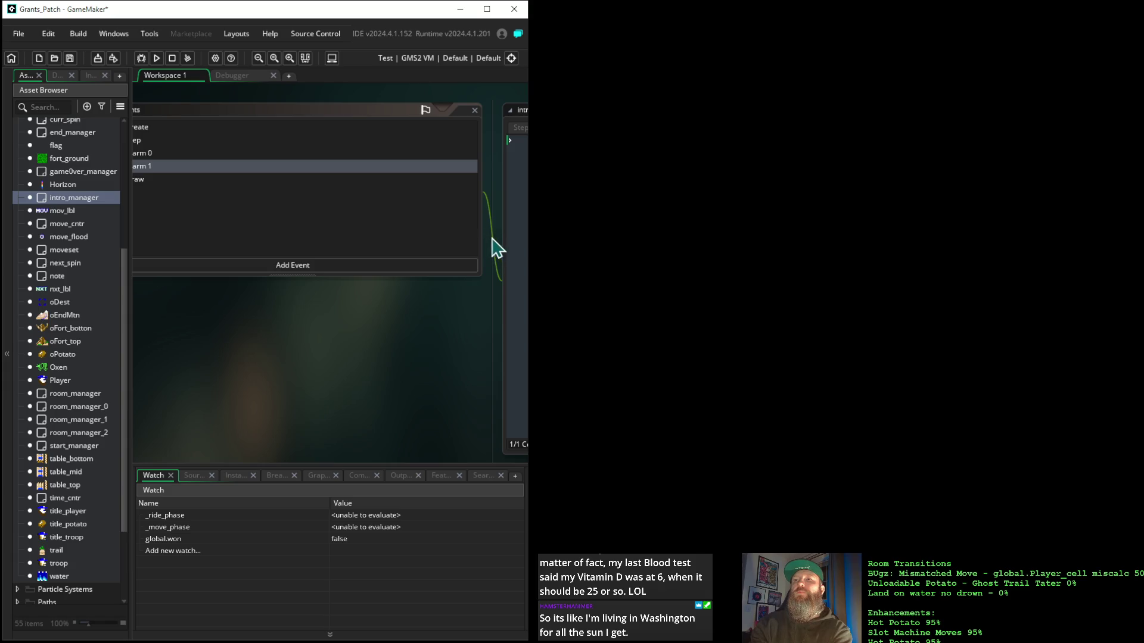
{"action": "left_click_drag", "start_coordinate": [490, 234], "coordinate": [248, 212]}
{"action": "mouse_move", "coordinate": [220, 359]}
{"action": "left_mouse_down"}
{"action": "mouse_move", "coordinate": [332, 370]}
{"action": "mouse_move", "coordinate": [441, 352]}
{"action": "left_mouse_up"}
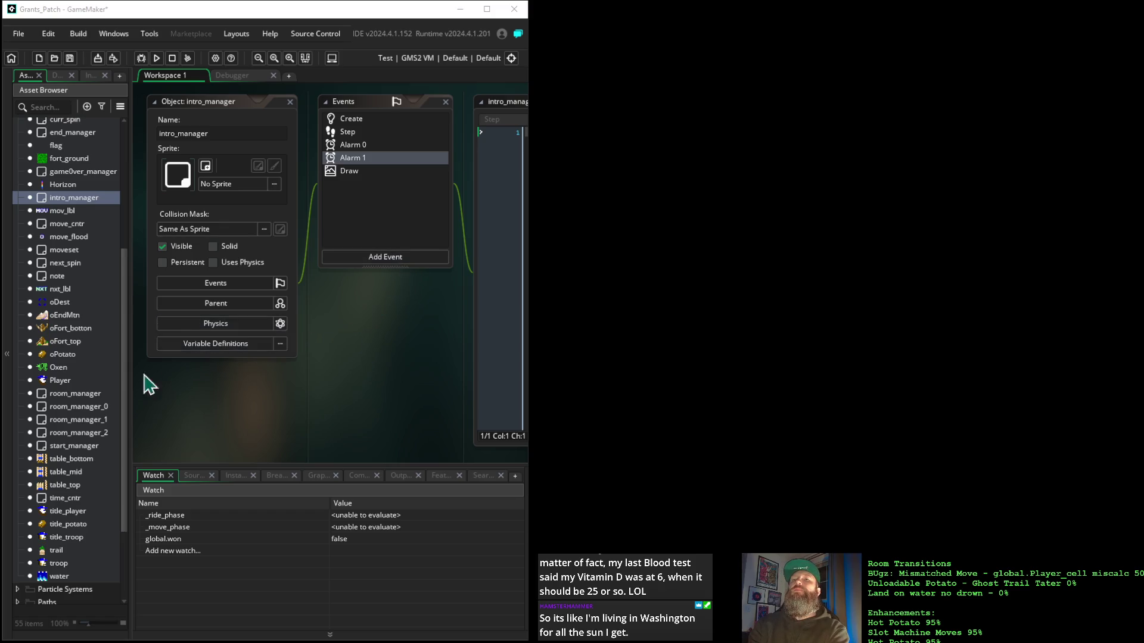
{"action": "double_click", "coordinate": [89, 395]}
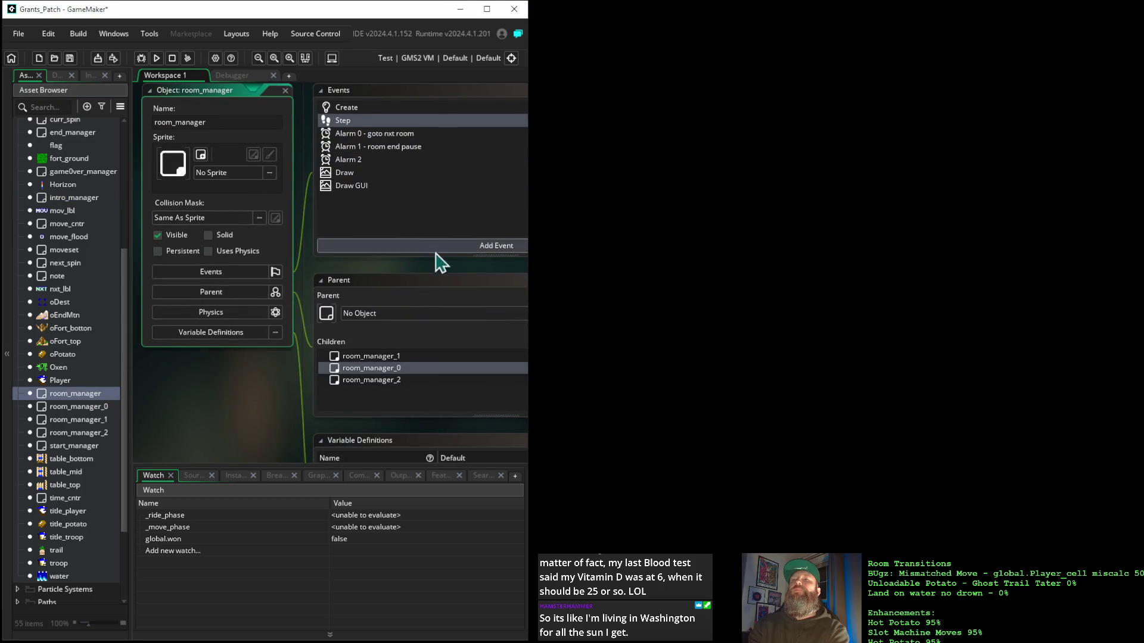
Step: Show room_manager's Create event code with depth, alarm[2] = 112 and global phase flags
{"action": "left_click_drag", "start_coordinate": [442, 274], "coordinate": [273, 320]}
{"action": "left_click", "coordinate": [168, 145]}
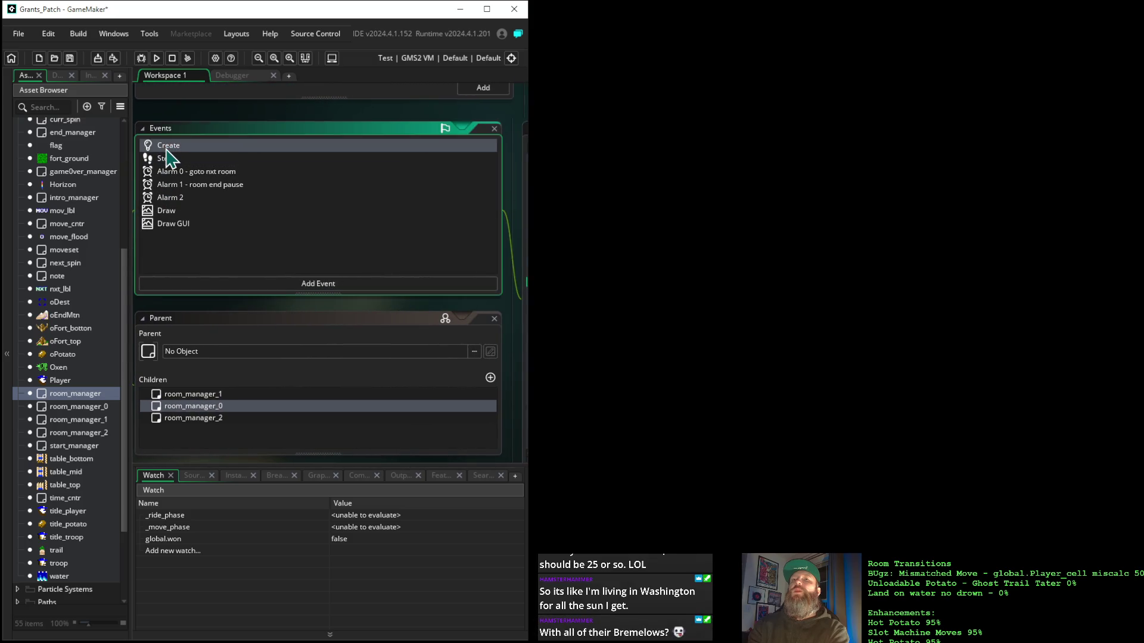
{"action": "mouse_move", "coordinate": [511, 305]}
{"action": "left_mouse_down"}
{"action": "mouse_move", "coordinate": [378, 280]}
{"action": "mouse_move", "coordinate": [352, 262]}
{"action": "mouse_move", "coordinate": [276, 269]}
{"action": "left_mouse_up"}
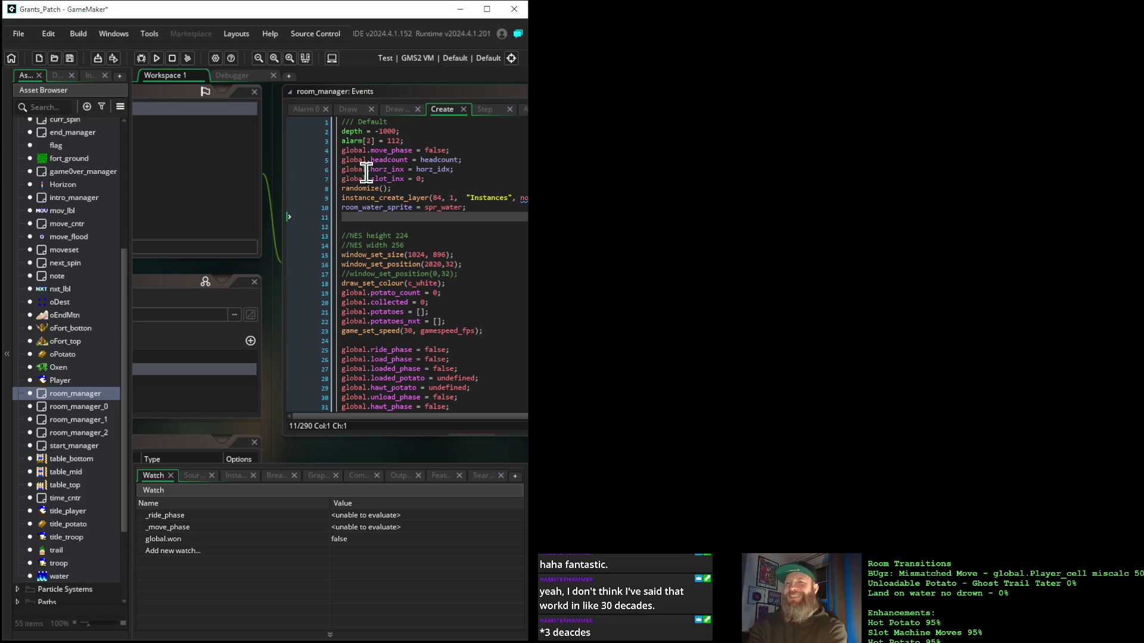
{"action": "scroll", "coordinate": [409, 224], "scroll_direction": "down", "scroll_amount": 3}
{"action": "scroll", "coordinate": [409, 223], "scroll_direction": "up", "scroll_amount": 3}
{"action": "scroll", "coordinate": [408, 222], "scroll_direction": "down", "scroll_amount": 3}
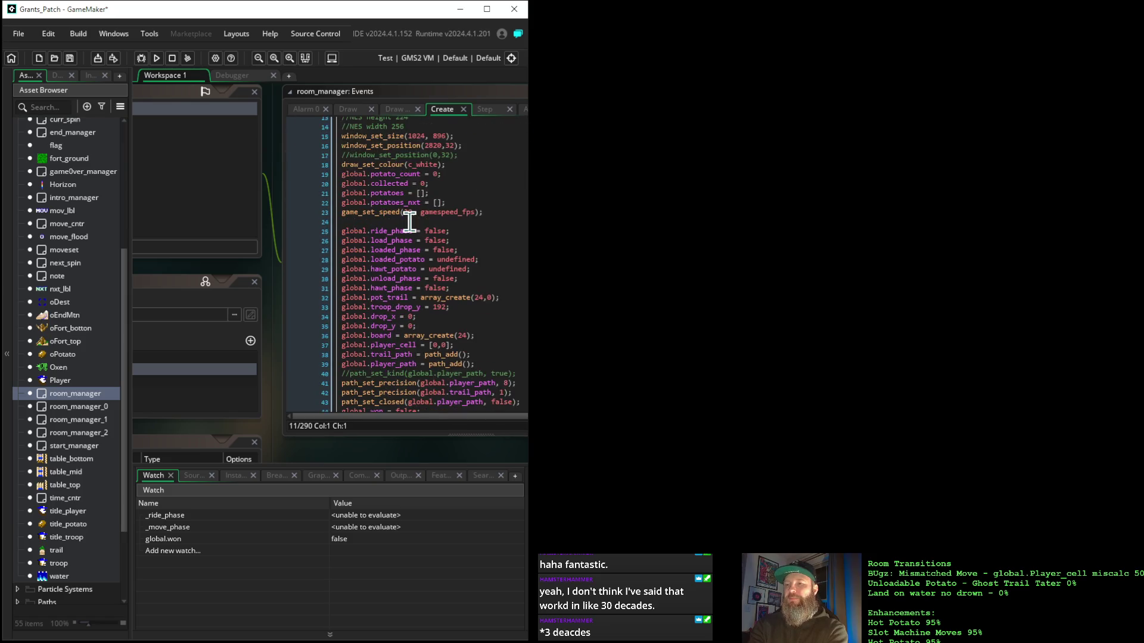
{"action": "scroll", "coordinate": [409, 222], "scroll_direction": "up", "scroll_amount": 3}
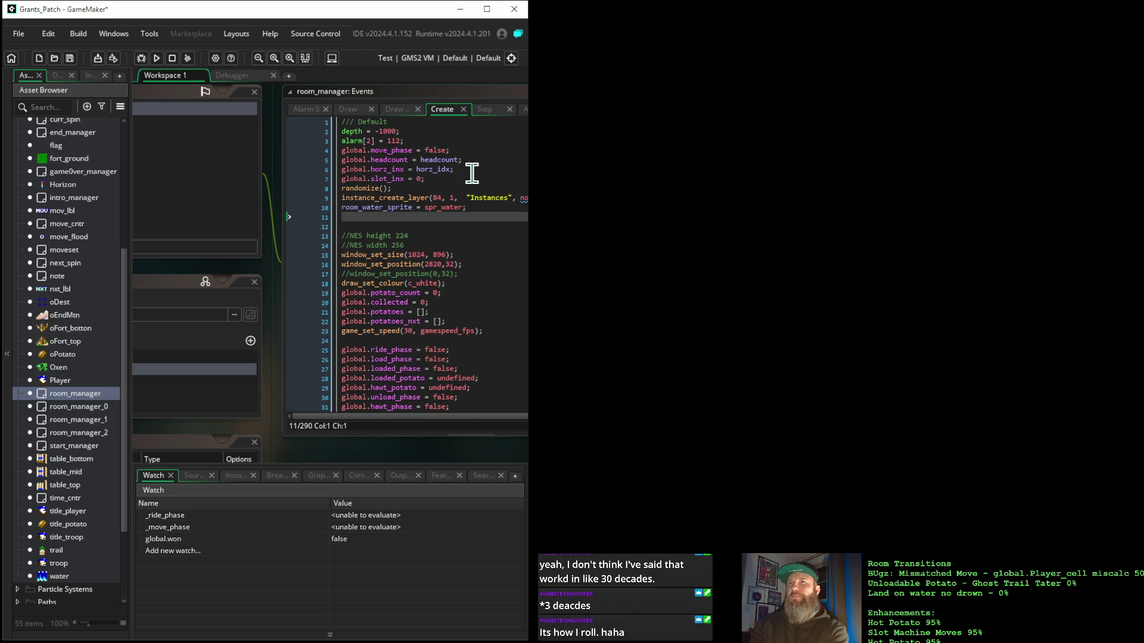
{"action": "left_click", "coordinate": [355, 141]}
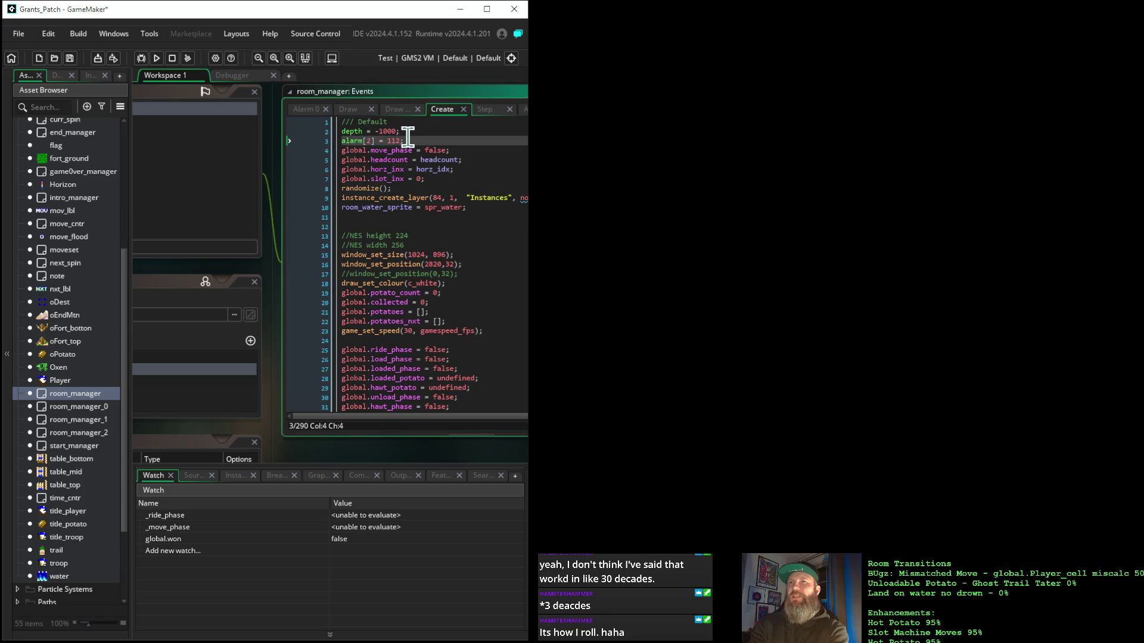
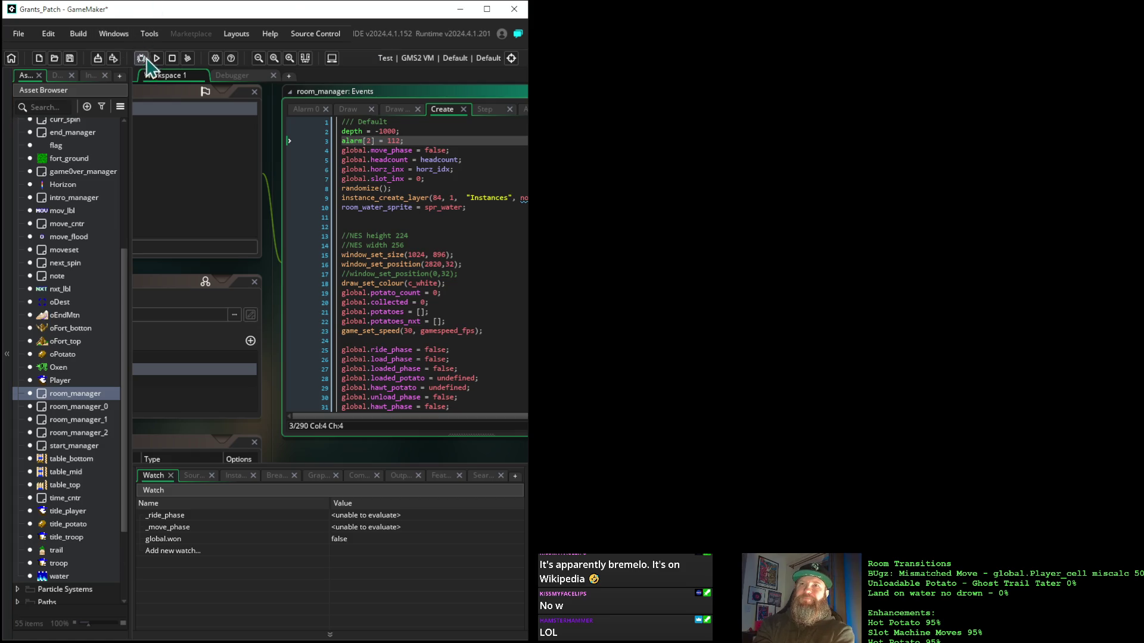
Step: Build and launch Grants_Patch, then return to the IDE once the test run reaches move 007
{"action": "left_click", "coordinate": [157, 58]}
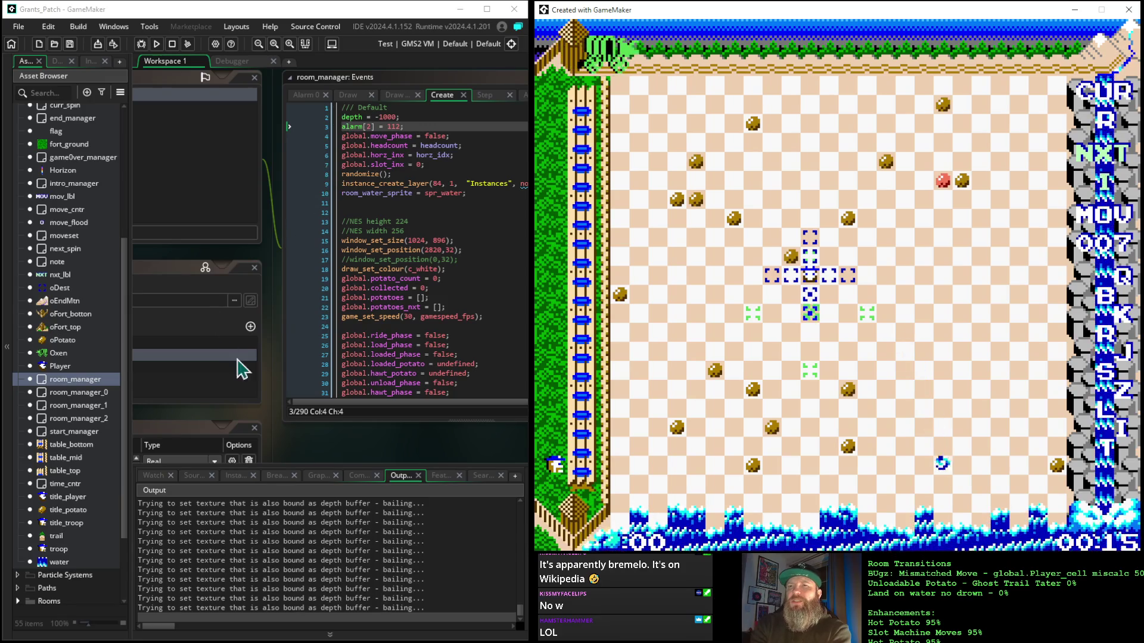
{"action": "left_click", "coordinate": [308, 246]}
Step: Open the intro_manager object from the Asset Browser and view its Step event's space-key and alarm checks
{"action": "mouse_move", "coordinate": [308, 245]}
{"action": "left_mouse_down"}
{"action": "mouse_move", "coordinate": [477, 296]}
{"action": "mouse_move", "coordinate": [544, 273]}
{"action": "left_mouse_up"}
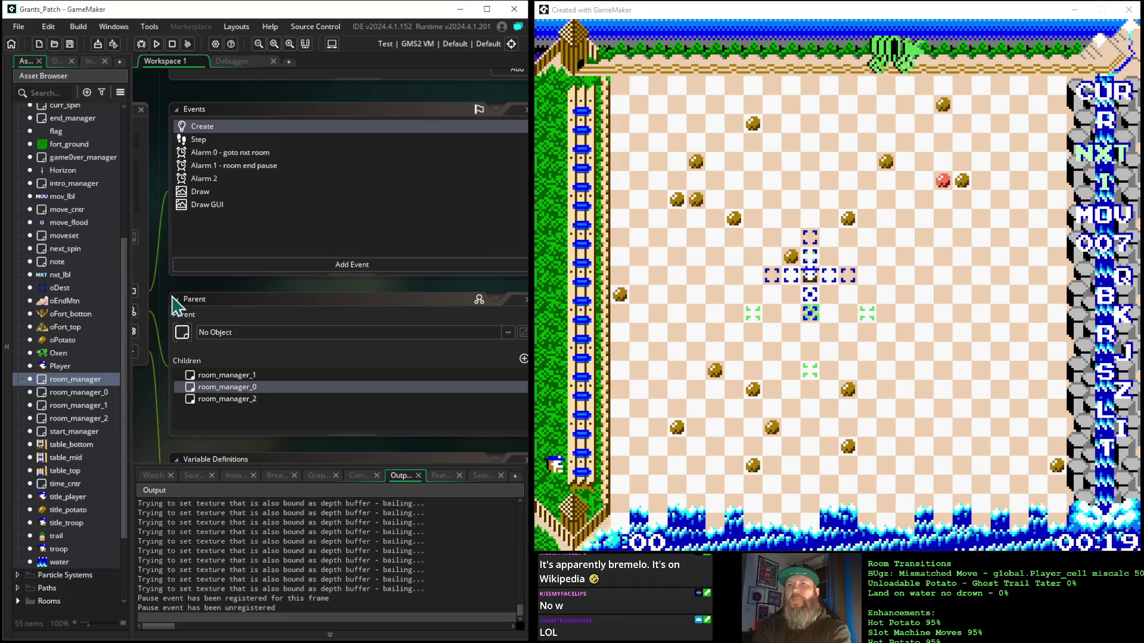
{"action": "mouse_move", "coordinate": [176, 306]}
{"action": "left_mouse_down"}
{"action": "mouse_move", "coordinate": [343, 285]}
{"action": "mouse_move", "coordinate": [306, 270]}
{"action": "left_mouse_up"}
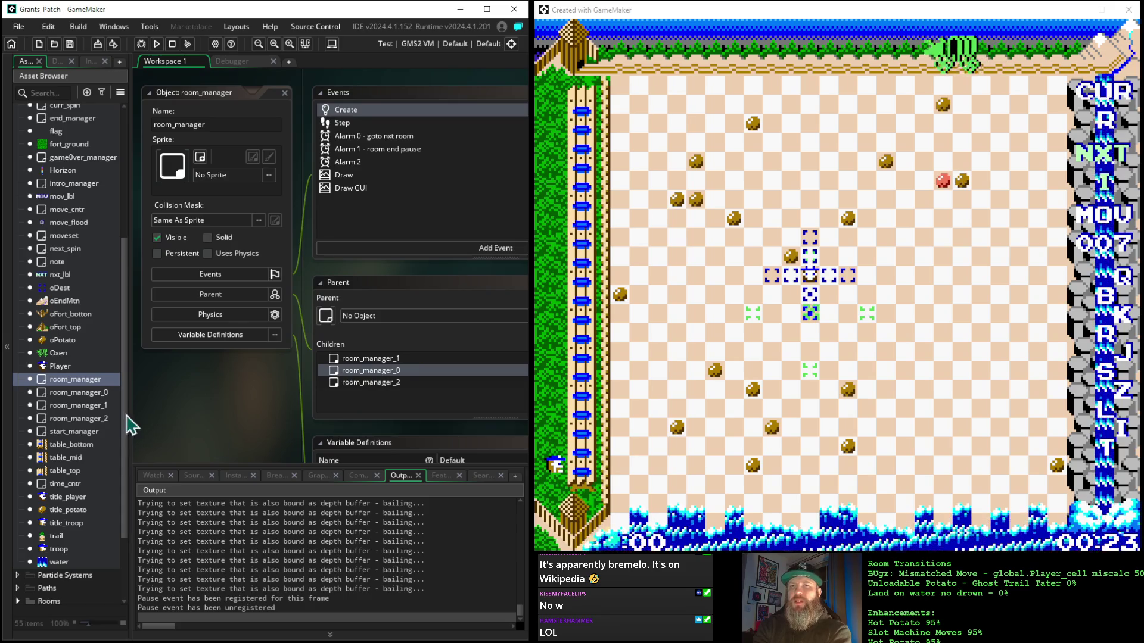
{"action": "double_click", "coordinate": [75, 183]}
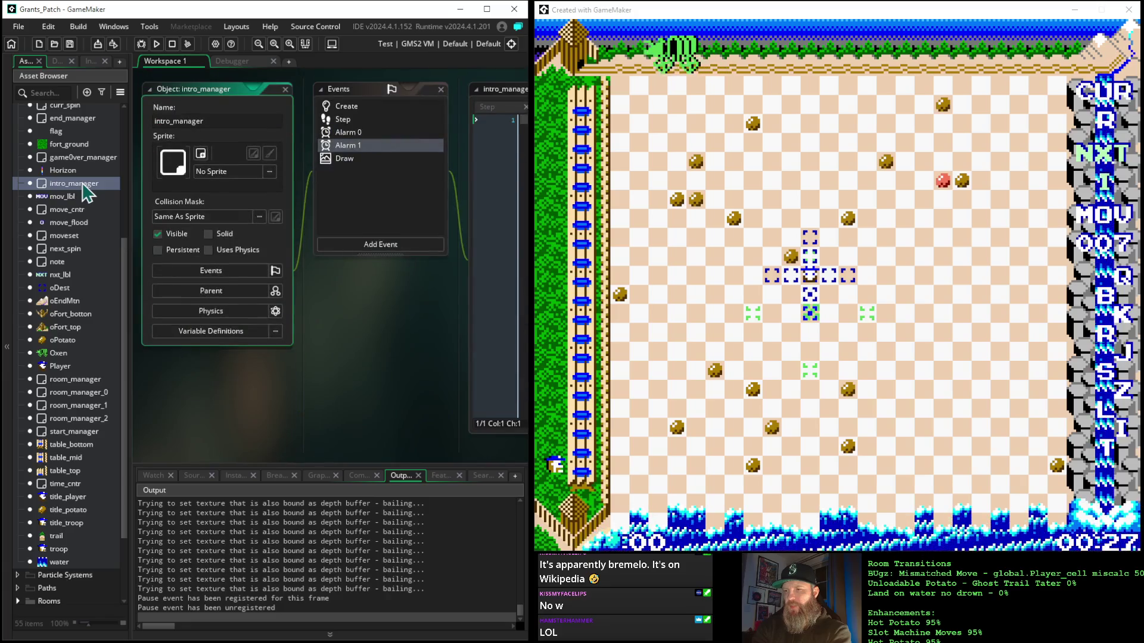
{"action": "mouse_move", "coordinate": [390, 321]}
{"action": "left_mouse_down"}
{"action": "mouse_move", "coordinate": [270, 318]}
{"action": "mouse_move", "coordinate": [340, 316]}
{"action": "mouse_move", "coordinate": [352, 340]}
{"action": "mouse_move", "coordinate": [398, 324]}
{"action": "left_mouse_up"}
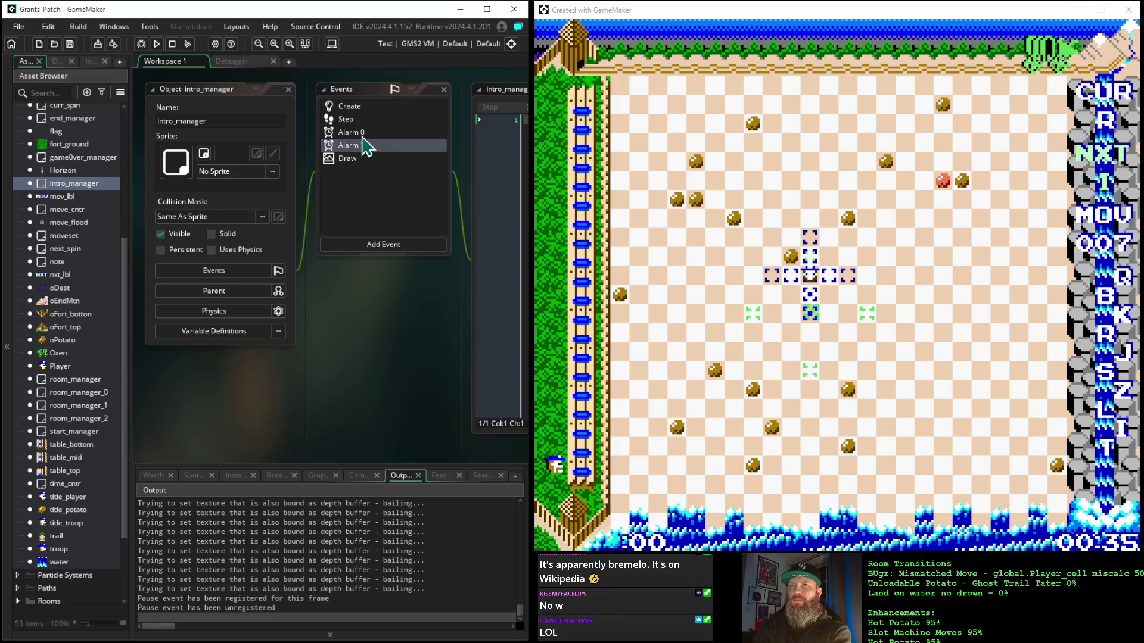
{"action": "left_click", "coordinate": [353, 121]}
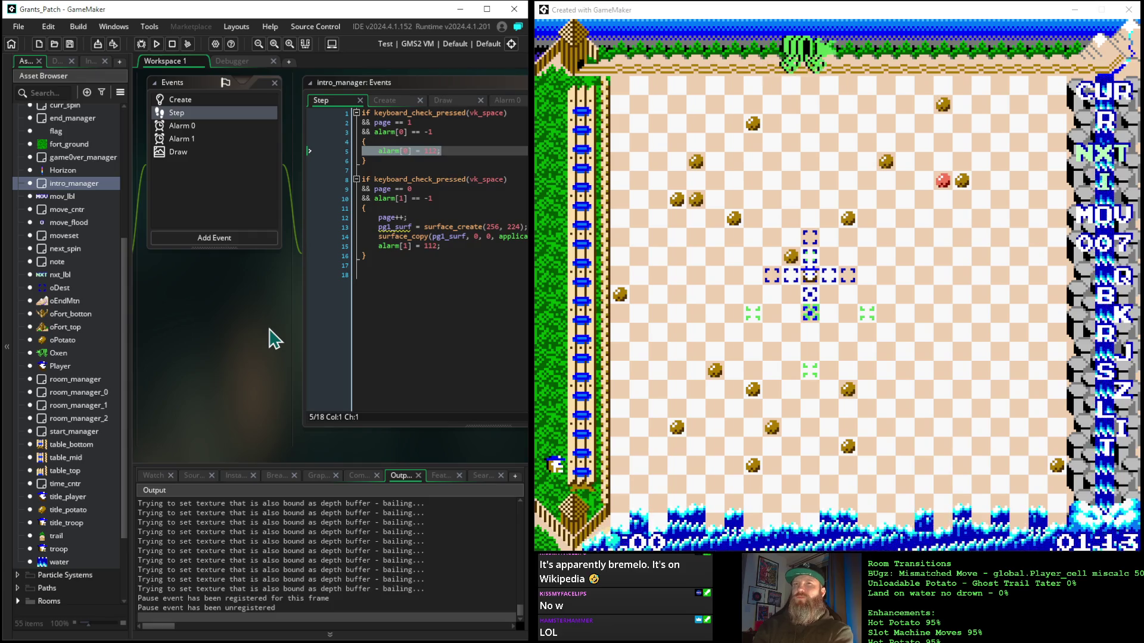
Step: Show intro_manager's Create event code with its window setup and alarm[1] = 224
{"action": "left_click", "coordinate": [186, 101]}
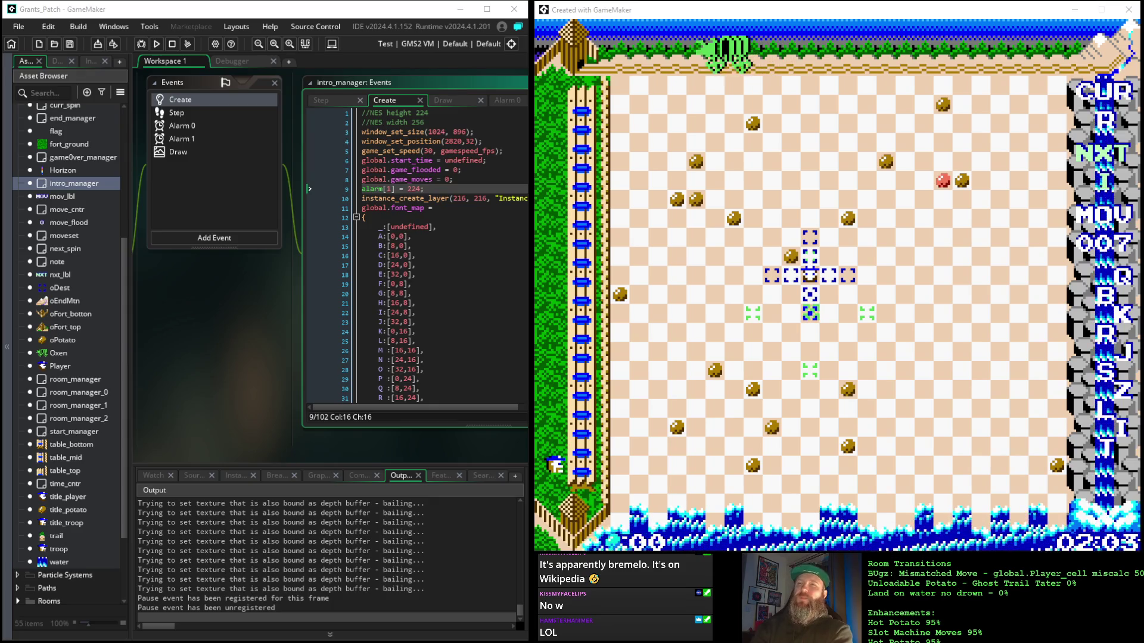
Step: Inspect the empty Alarm 1 event, then go back to intro_manager's Step code
{"action": "left_click", "coordinate": [189, 141]}
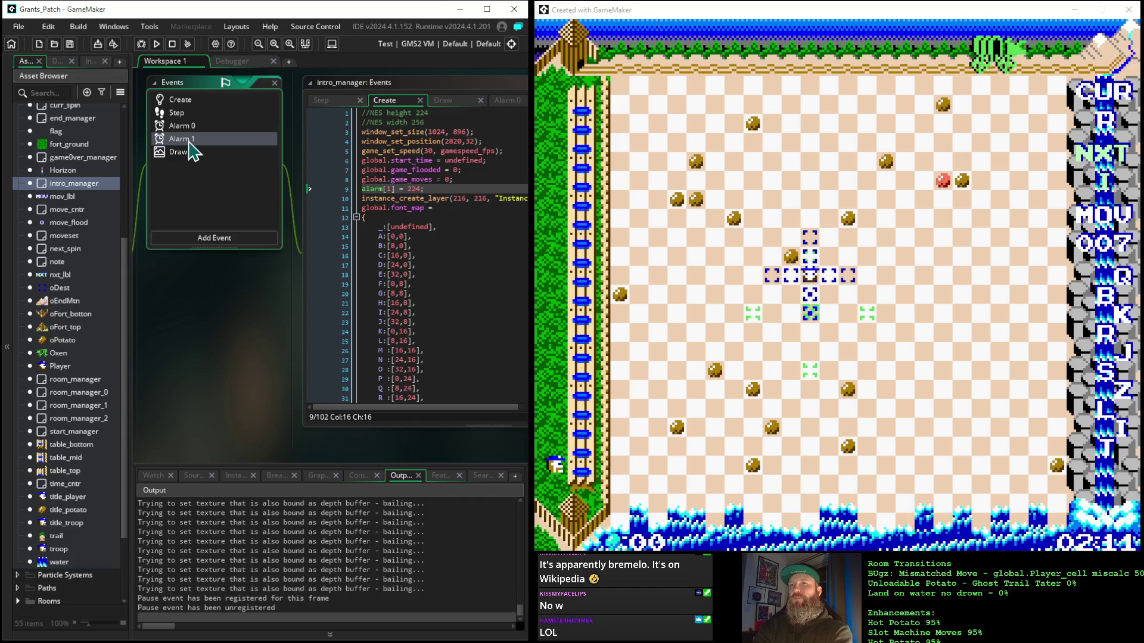
{"action": "double_click", "coordinate": [189, 141]}
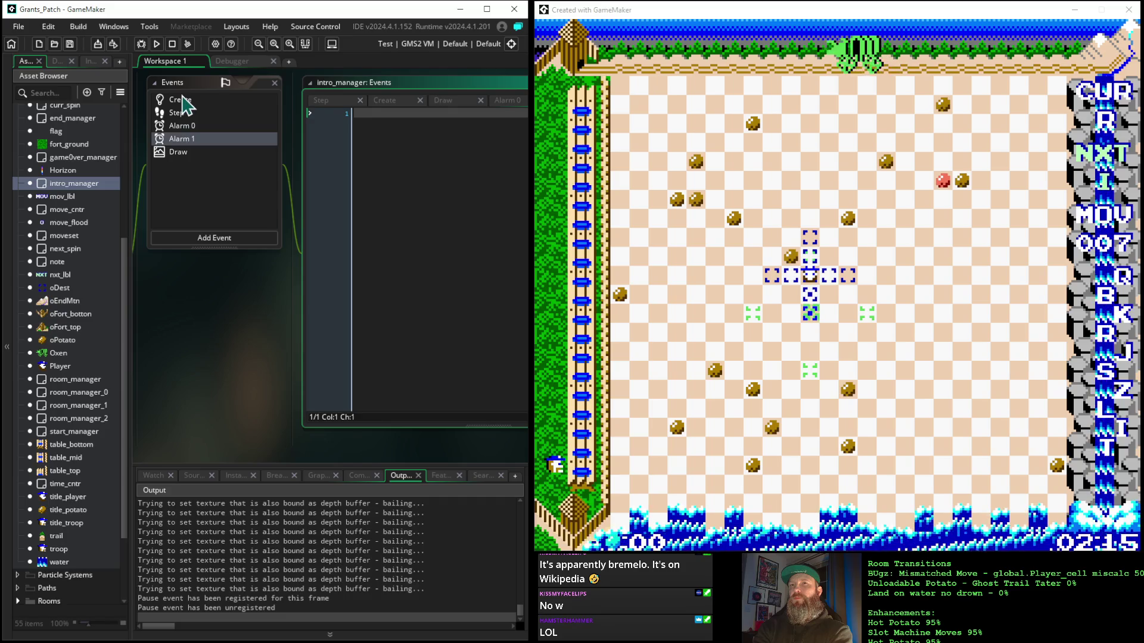
{"action": "left_click", "coordinate": [183, 114]}
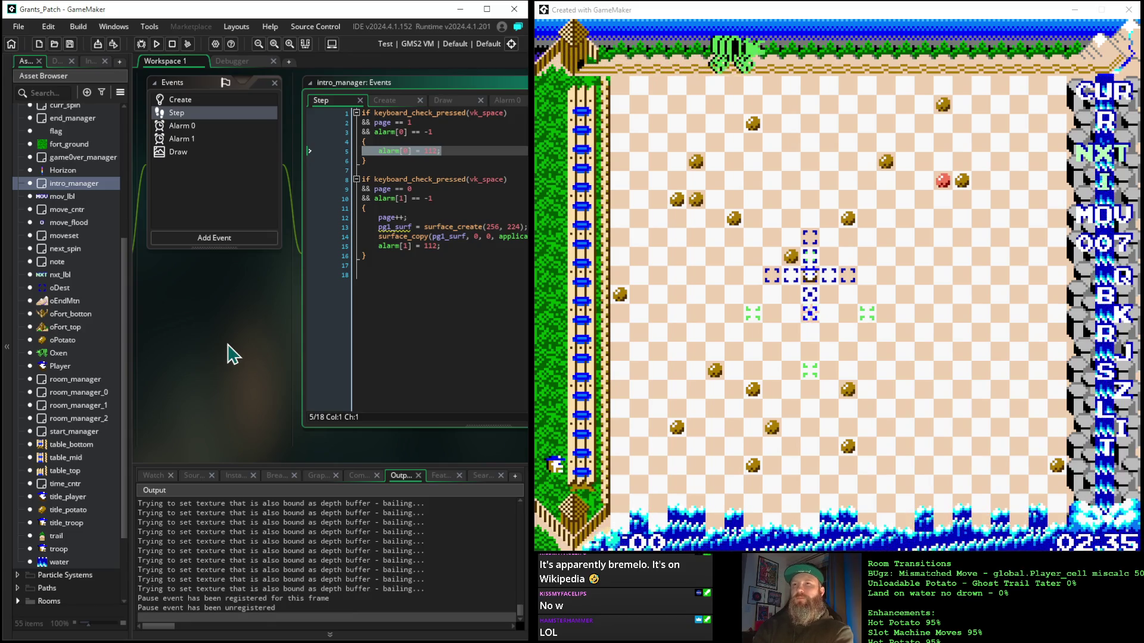
{"action": "left_click", "coordinate": [449, 198]}
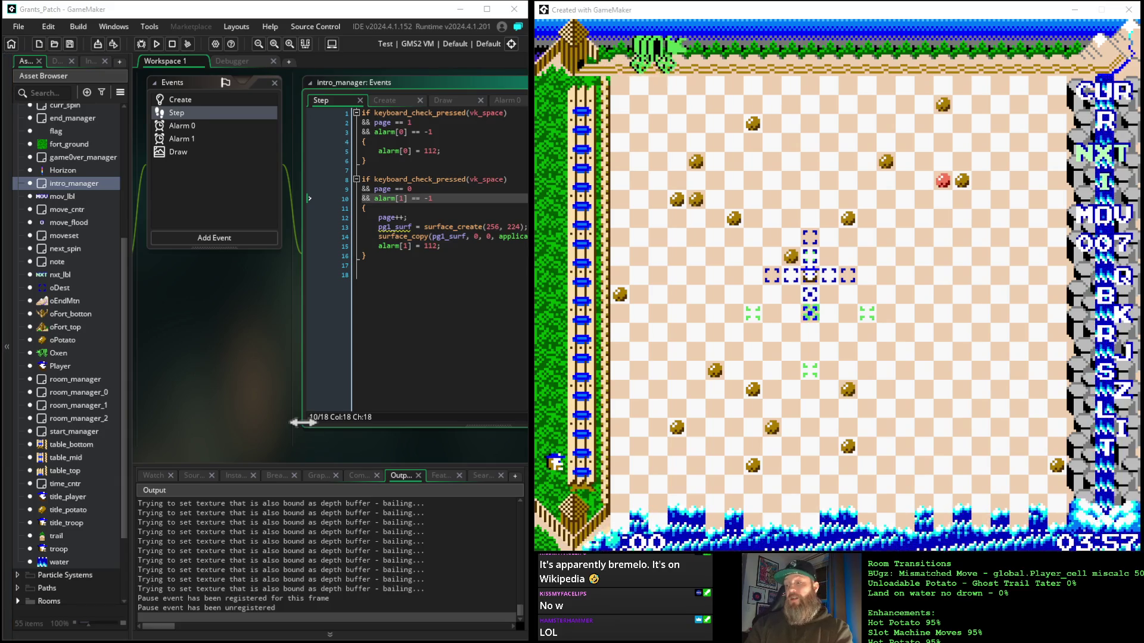
{"action": "mouse_move", "coordinate": [418, 179]}
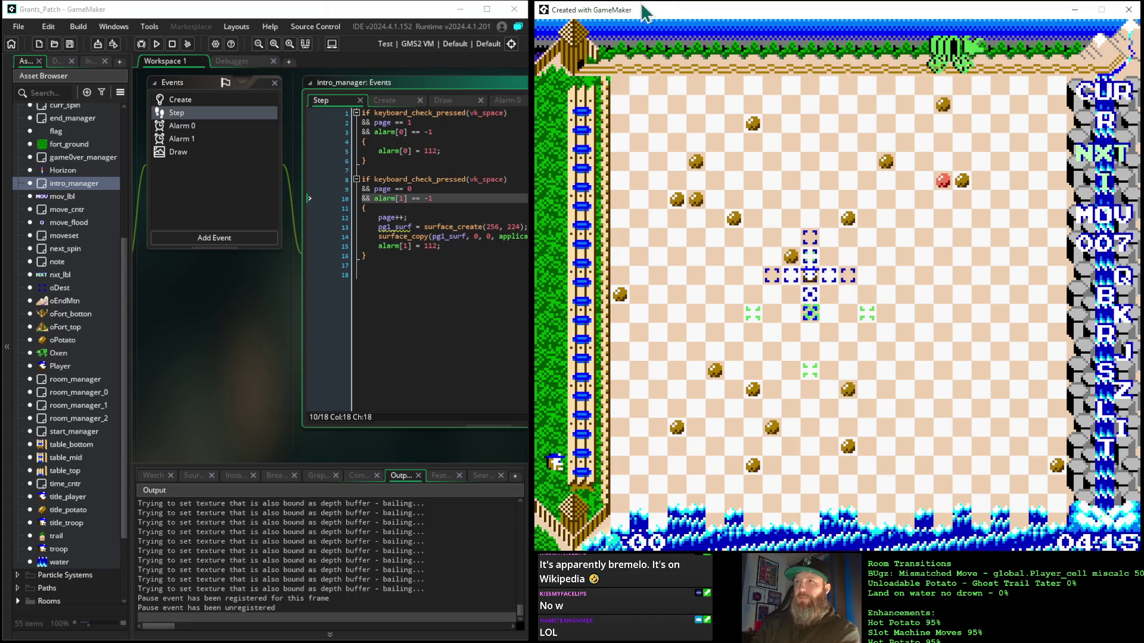
Step: Return focus to the GameMaker IDE and nudge the workspace view slightly
{"action": "left_click", "coordinate": [385, 12]}
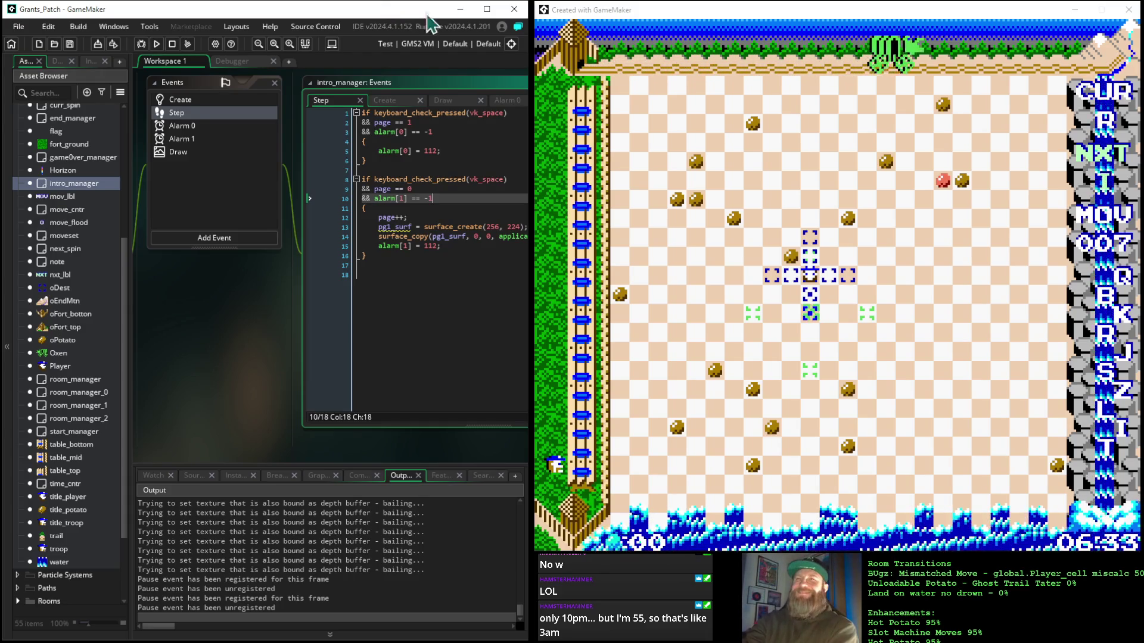
{"action": "mouse_move", "coordinate": [197, 338]}
{"action": "left_mouse_down"}
{"action": "mouse_move", "coordinate": [217, 350]}
{"action": "mouse_move", "coordinate": [225, 341]}
{"action": "left_mouse_up"}
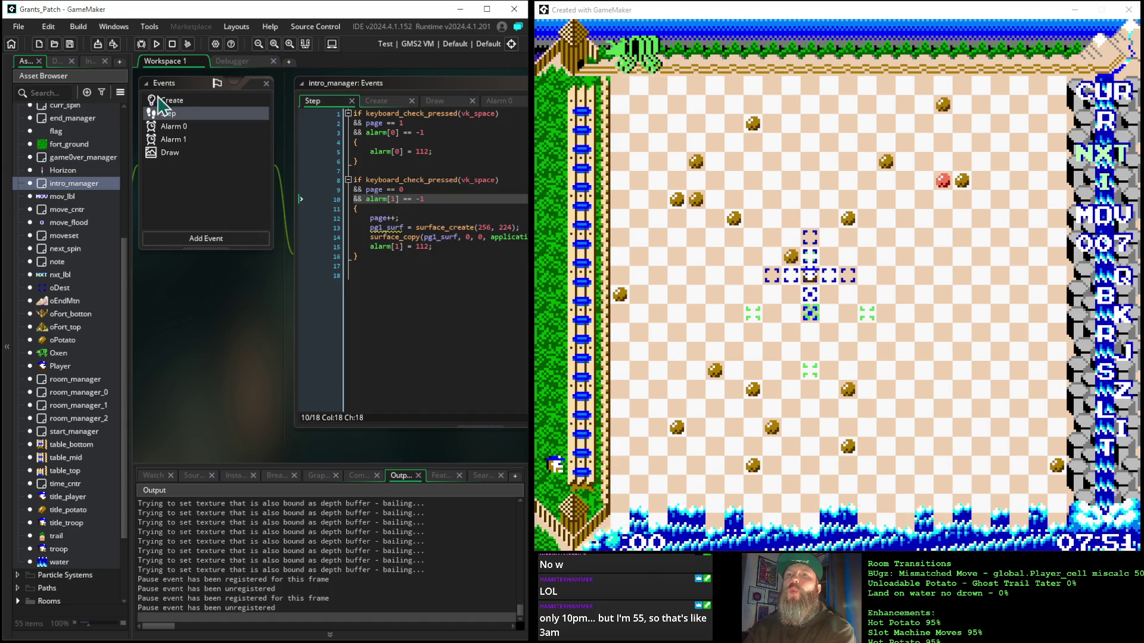
Step: Check intro_manager's empty Alarm 1 event, switch to Alarm 0, and reopen the Step code
{"action": "left_click", "coordinate": [172, 141]}
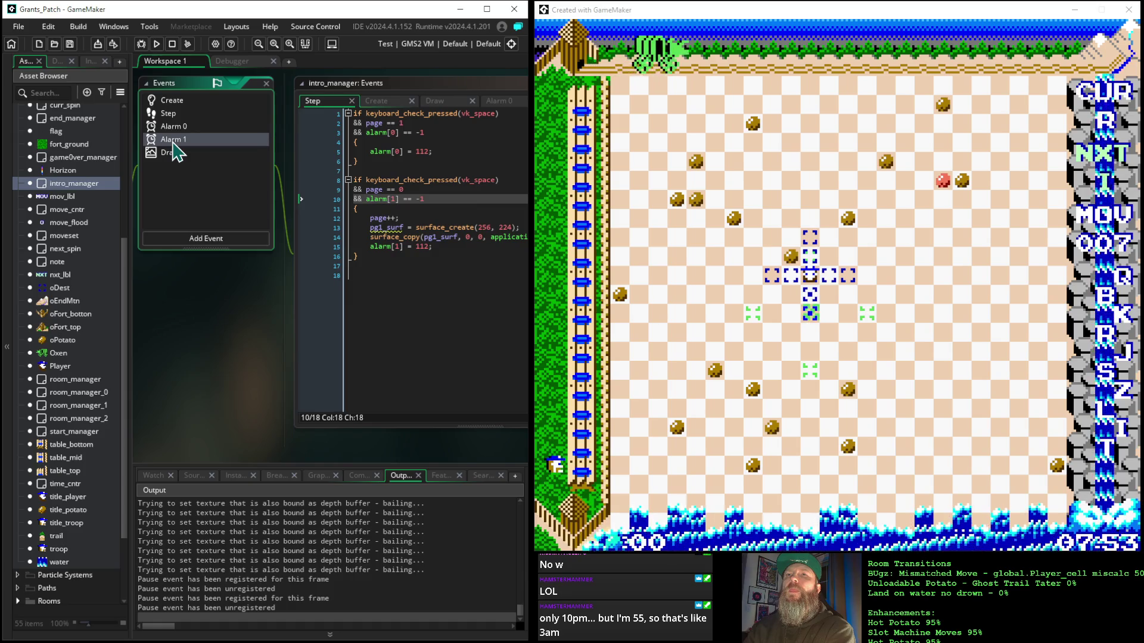
{"action": "double_click", "coordinate": [172, 141]}
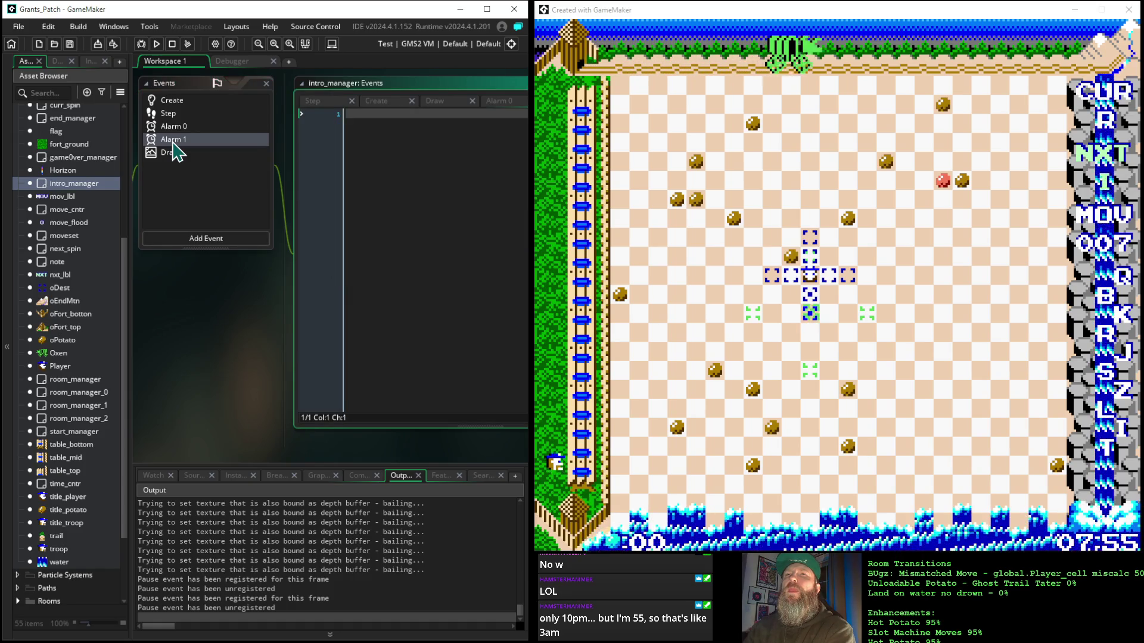
{"action": "left_click", "coordinate": [173, 129]}
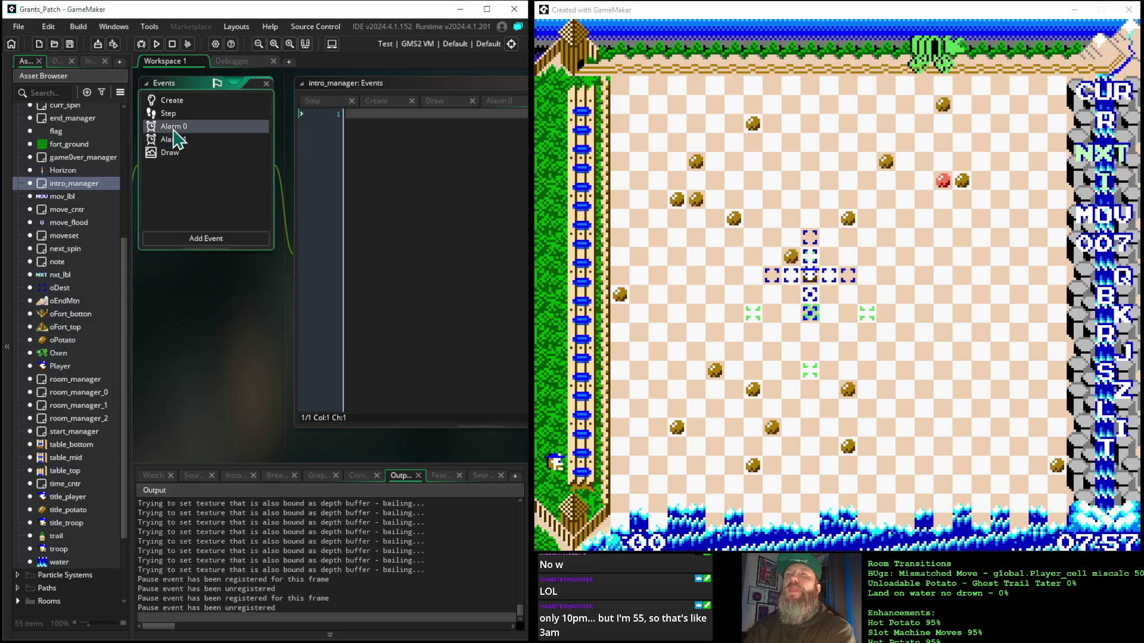
{"action": "double_click", "coordinate": [170, 114]}
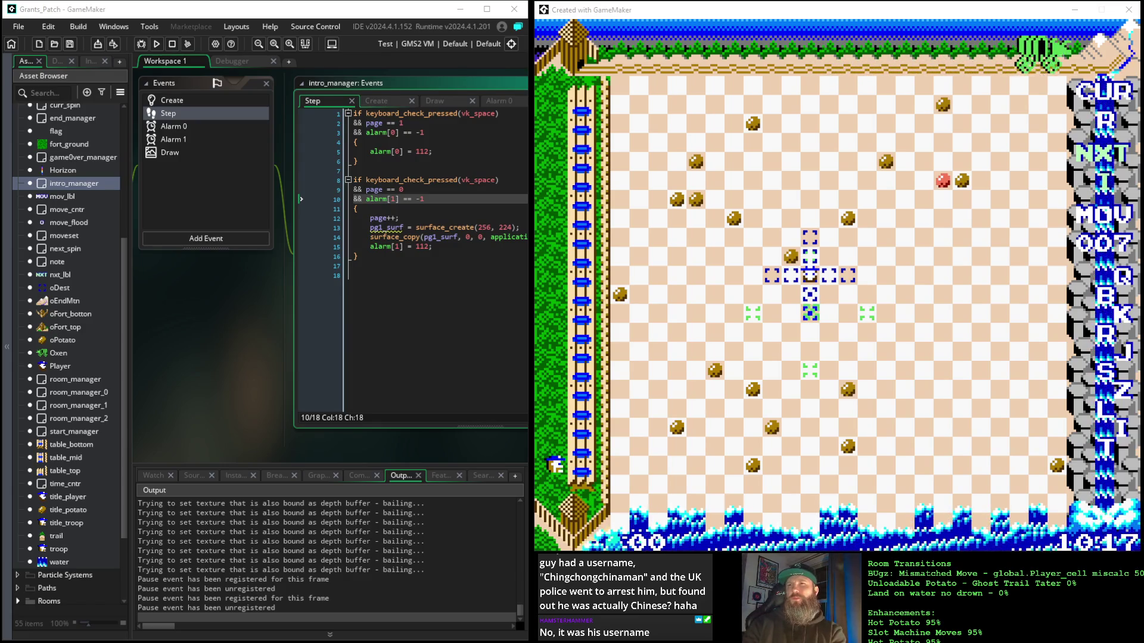
Step: Select the first space-key block's alarm[0] condition and body in the Step code
{"action": "left_click_drag", "start_coordinate": [439, 151], "coordinate": [334, 143]}
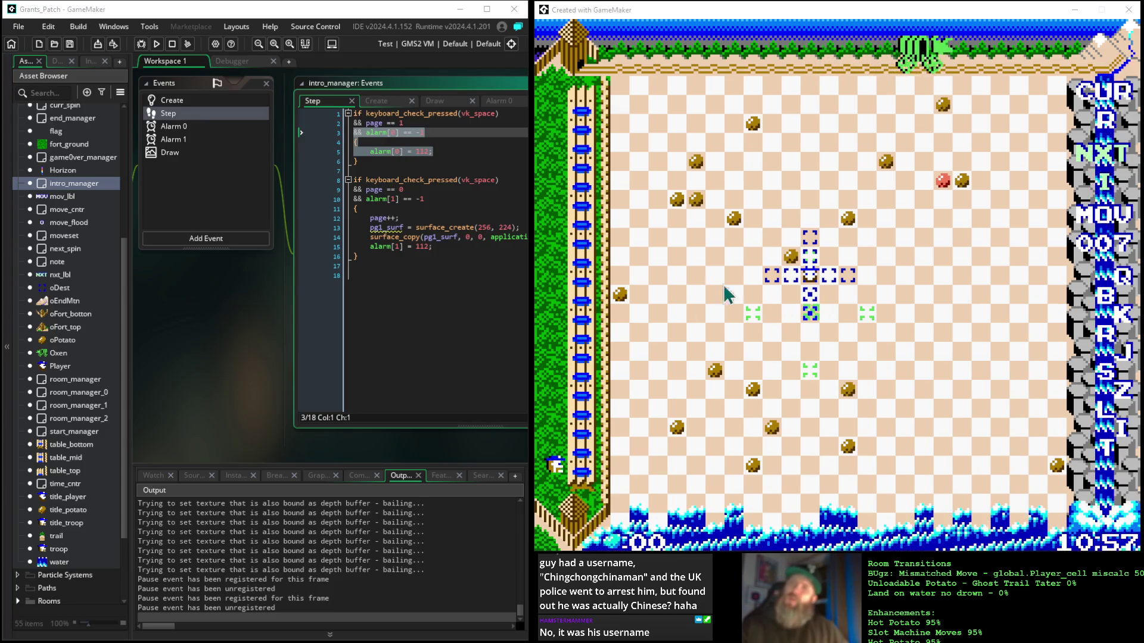
Step: Deselect the code and open intro_manager's Draw event with its alarm-gated surface blocks
{"action": "left_click", "coordinate": [443, 152]}
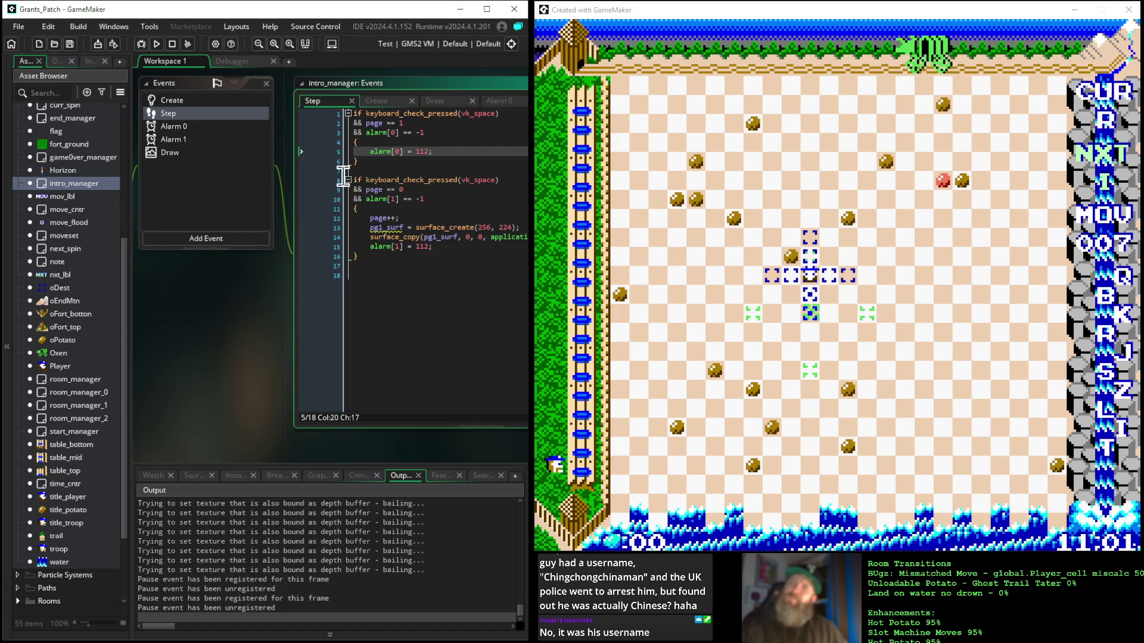
{"action": "left_click", "coordinate": [168, 153]}
{"action": "left_click", "coordinate": [168, 156]}
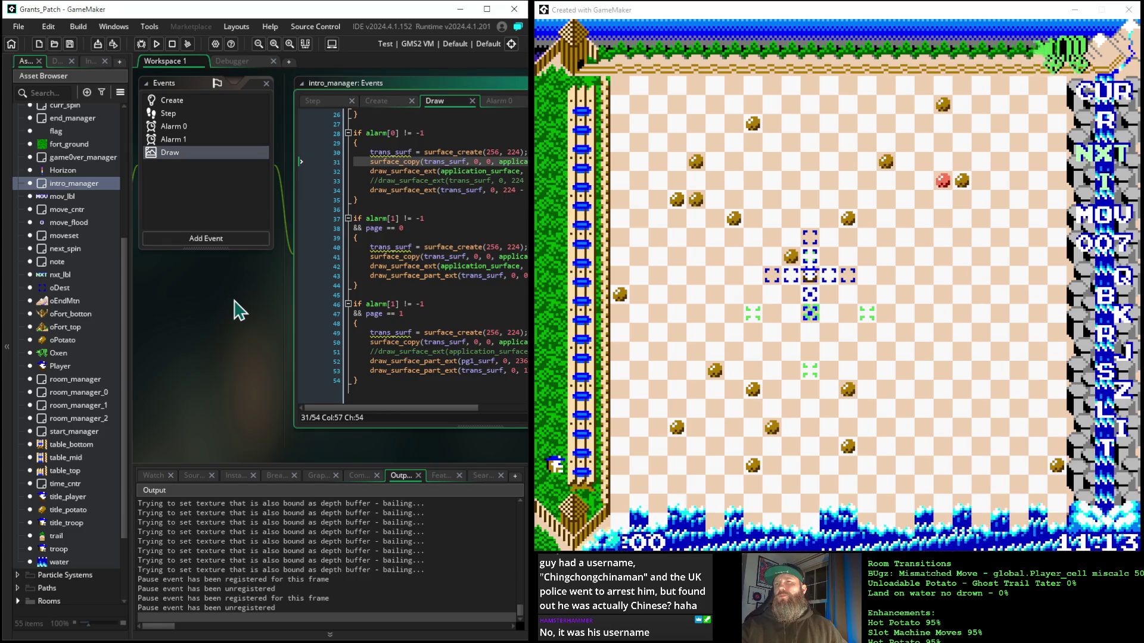
{"action": "mouse_move", "coordinate": [220, 301]}
{"action": "left_mouse_down"}
{"action": "mouse_move", "coordinate": [264, 325]}
{"action": "mouse_move", "coordinate": [228, 298]}
{"action": "left_mouse_up"}
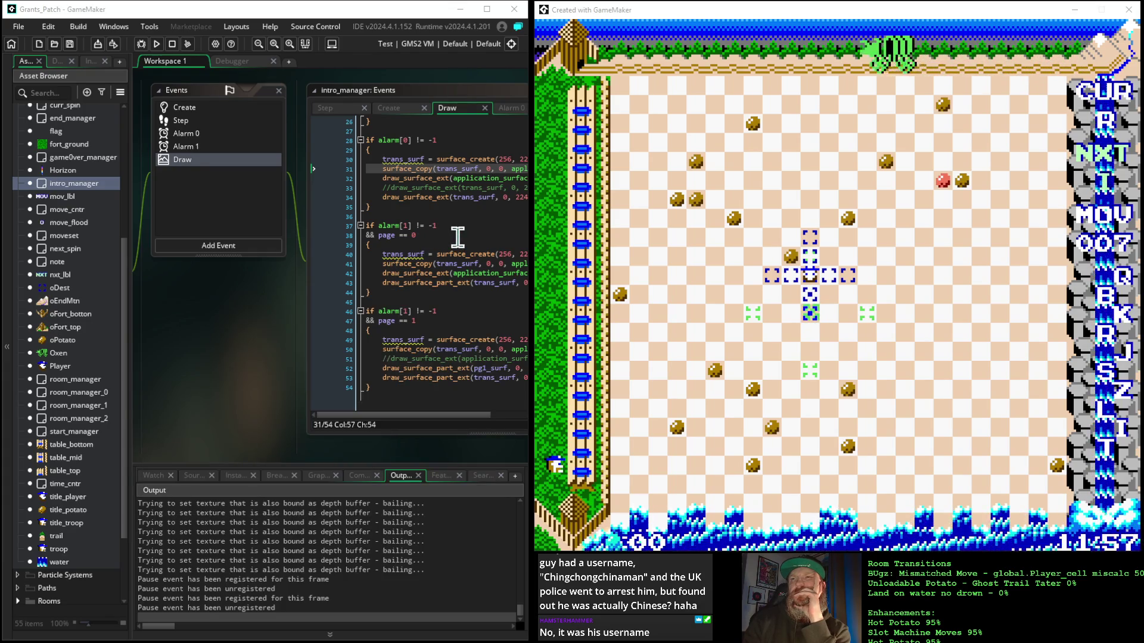
Step: Scroll through the Draw code's three surface transition blocks and reposition its window beside the object panel
{"action": "scroll", "coordinate": [457, 237], "scroll_direction": "down", "scroll_amount": 1}
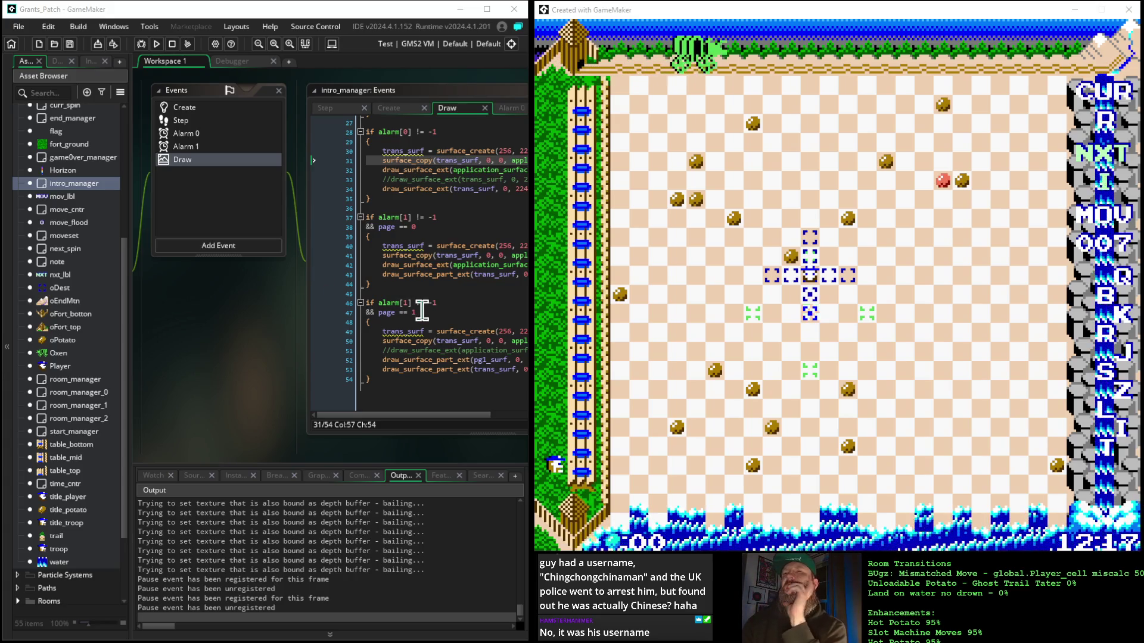
{"action": "scroll", "coordinate": [439, 315], "scroll_direction": "up", "scroll_amount": 3}
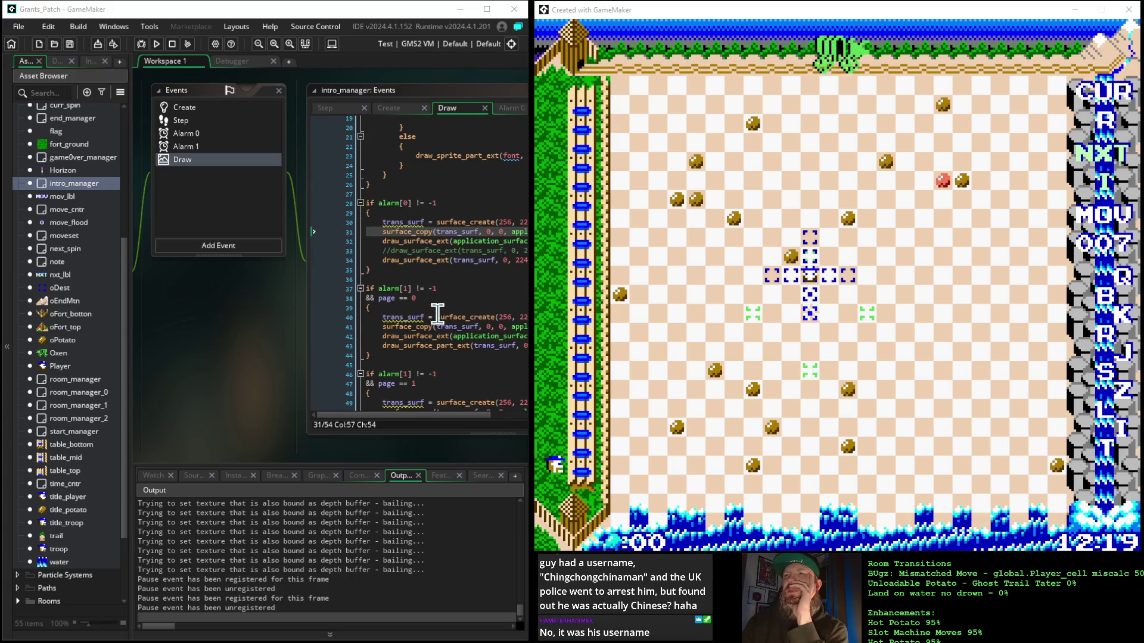
{"action": "scroll", "coordinate": [460, 294], "scroll_direction": "up", "scroll_amount": 2}
{"action": "scroll", "coordinate": [460, 294], "scroll_direction": "down", "scroll_amount": 3}
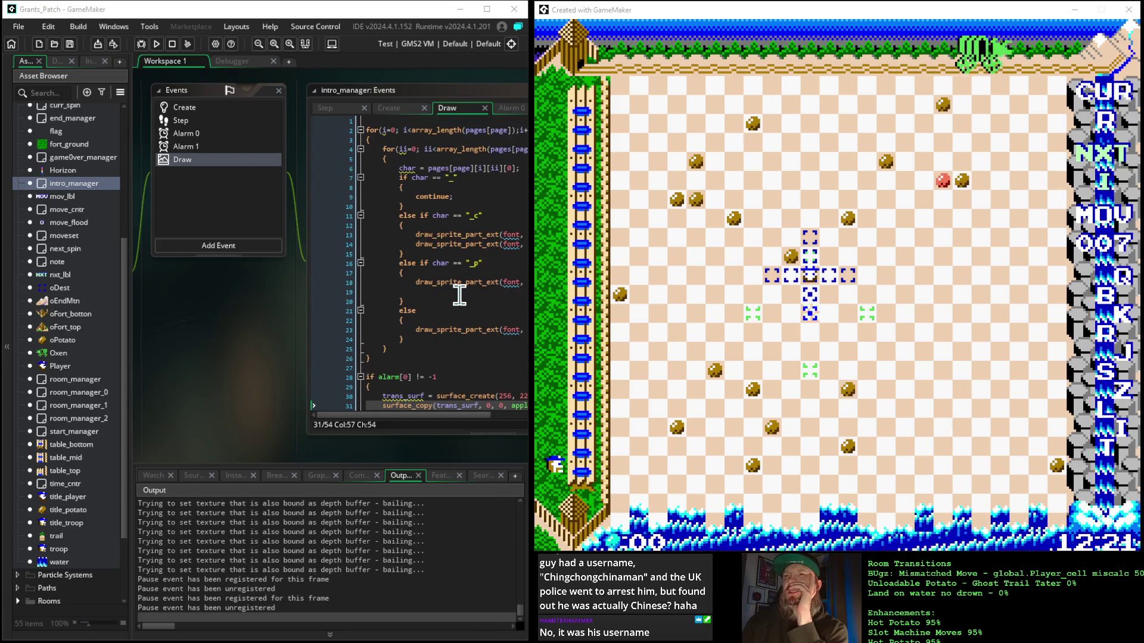
{"action": "left_click", "coordinate": [464, 264]}
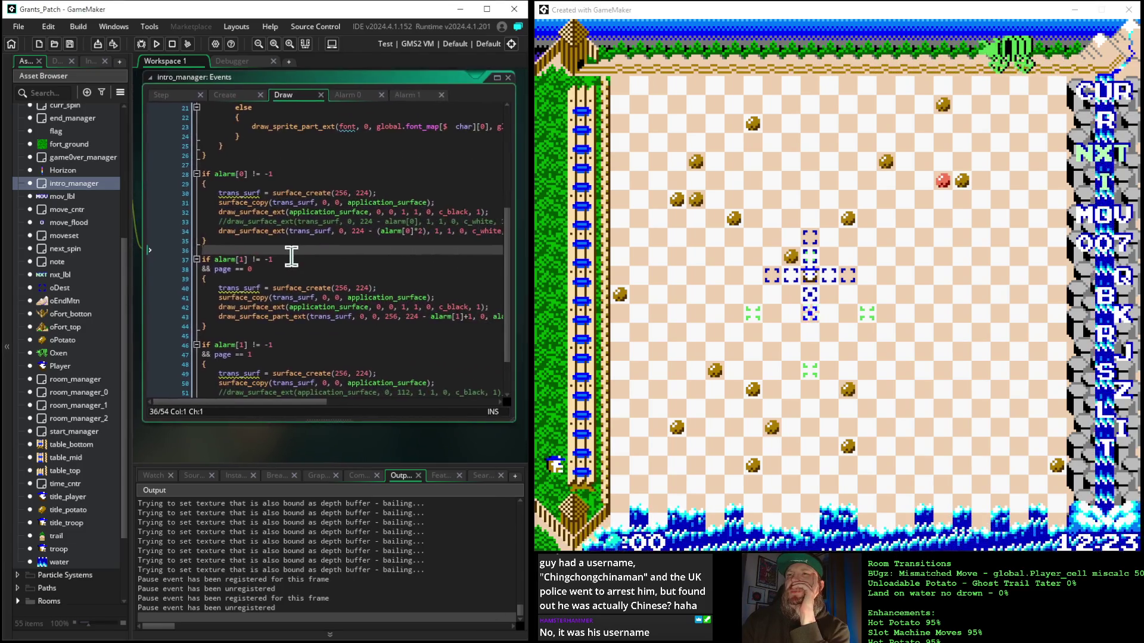
{"action": "left_click_drag", "start_coordinate": [288, 265], "coordinate": [468, 279]}
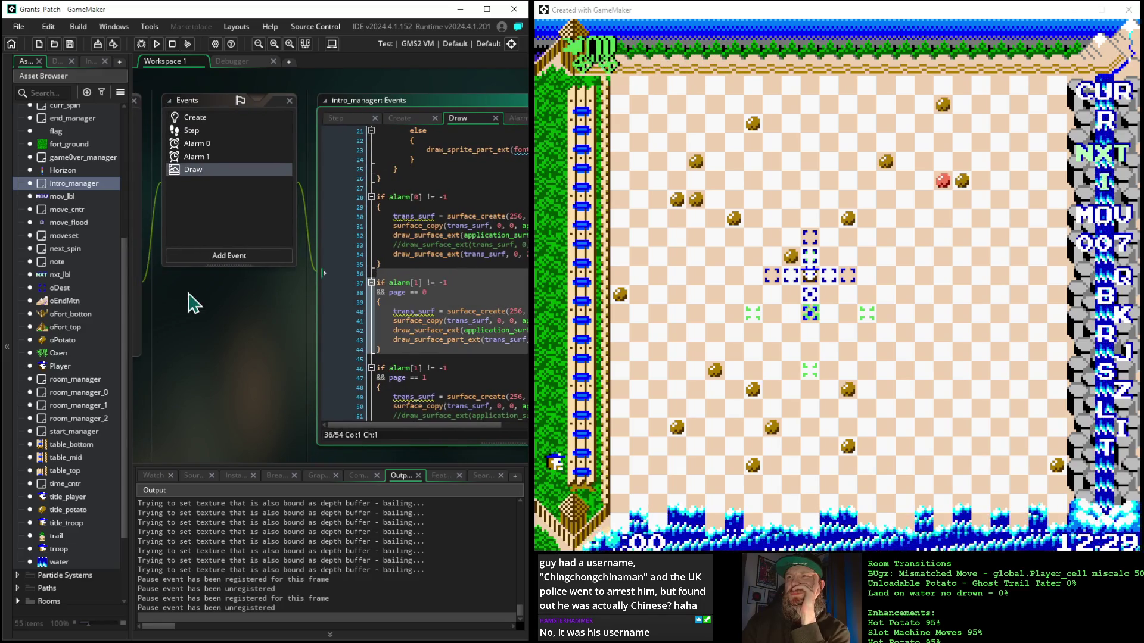
{"action": "left_click_drag", "start_coordinate": [265, 301], "coordinate": [370, 324]}
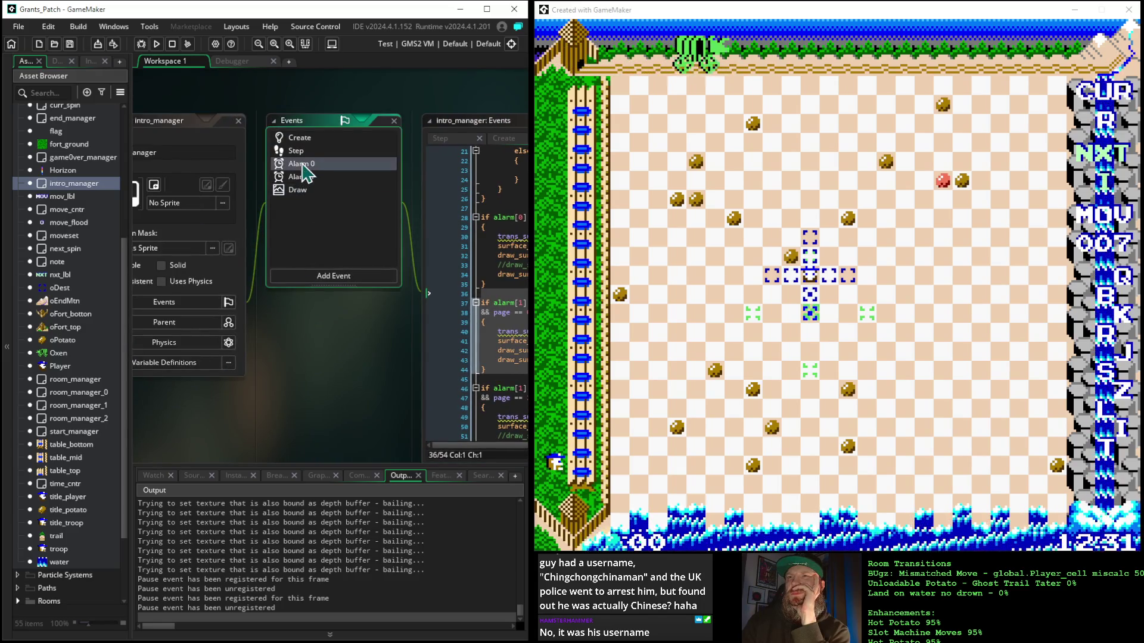
Step: Open intro_manager's Alarm 0 code, showing its single room_goto(Room_patch_0) line
{"action": "left_click", "coordinate": [302, 164]}
{"action": "left_click_drag", "start_coordinate": [352, 355], "coordinate": [234, 334]}
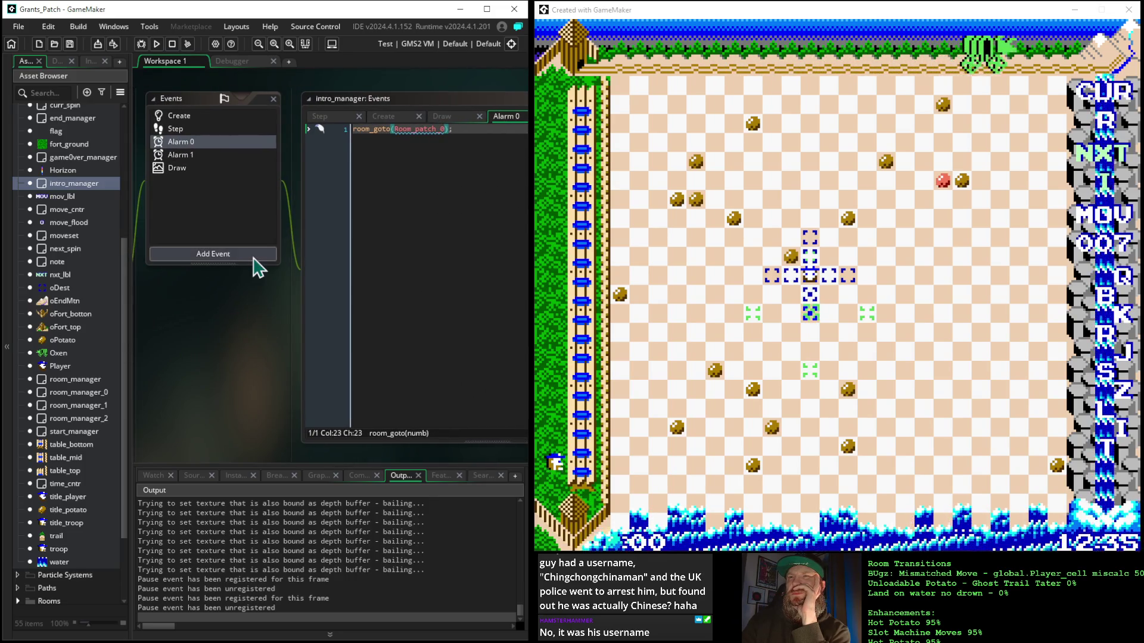
{"action": "mouse_move", "coordinate": [258, 309]}
{"action": "left_mouse_down"}
{"action": "mouse_move", "coordinate": [433, 310]}
{"action": "mouse_move", "coordinate": [179, 298]}
{"action": "mouse_move", "coordinate": [286, 296]}
{"action": "left_mouse_up"}
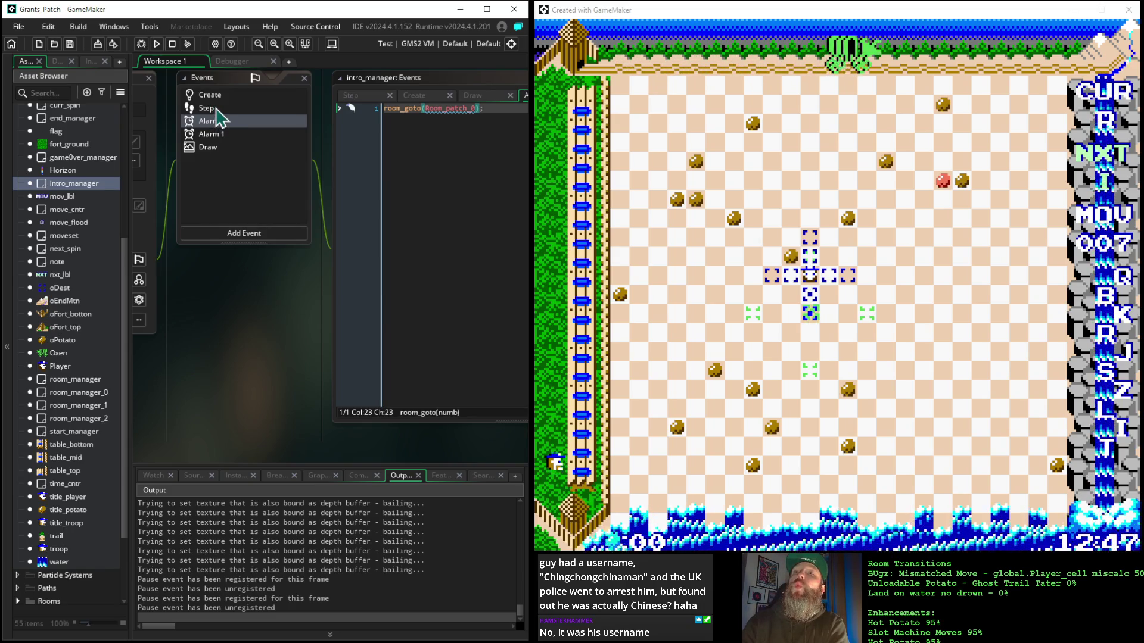
Step: Copy the alarm[1] == -1 condition from line 10 onto a new line after line 3 of the first if
{"action": "left_click", "coordinate": [216, 109]}
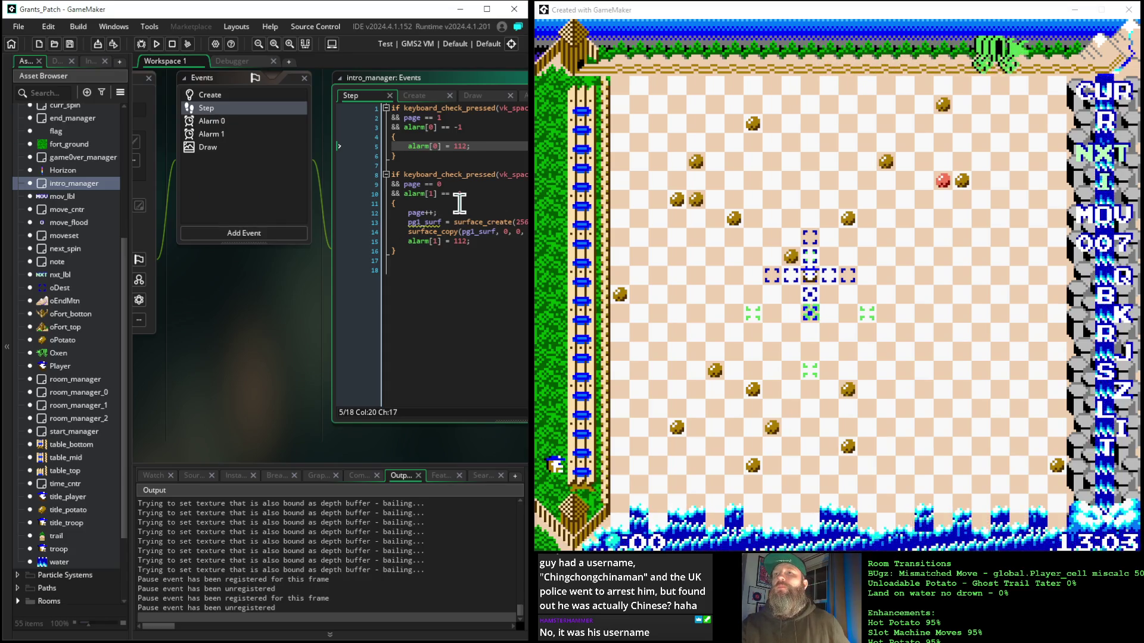
{"action": "left_click_drag", "start_coordinate": [467, 195], "coordinate": [376, 201]}
{"action": "key", "text": "ctrl+c"}
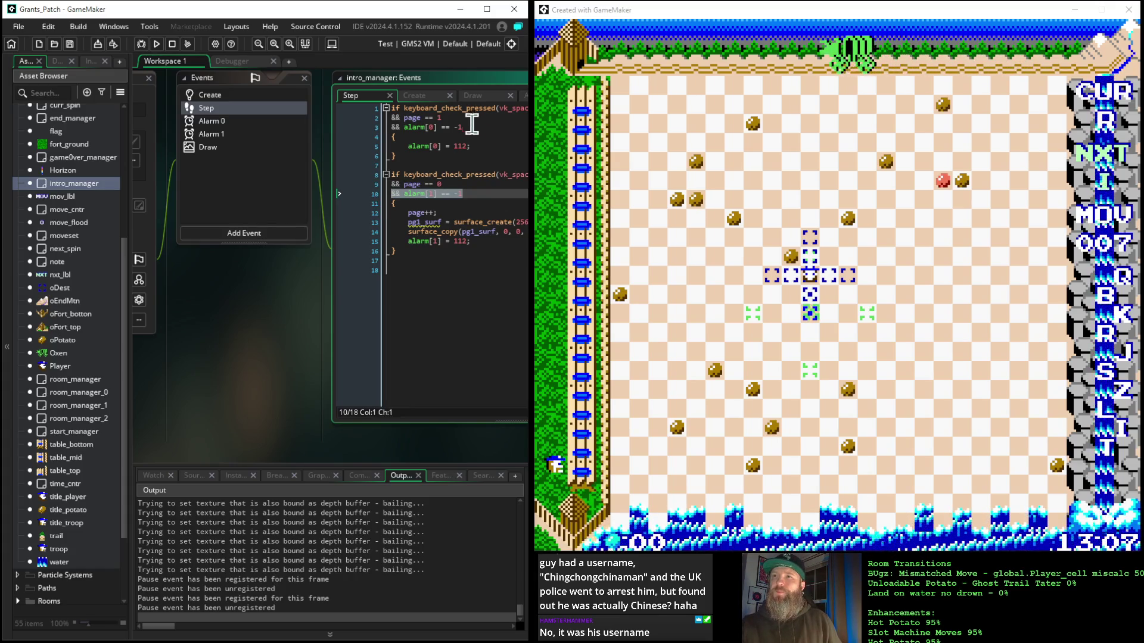
{"action": "left_click", "coordinate": [495, 127]}
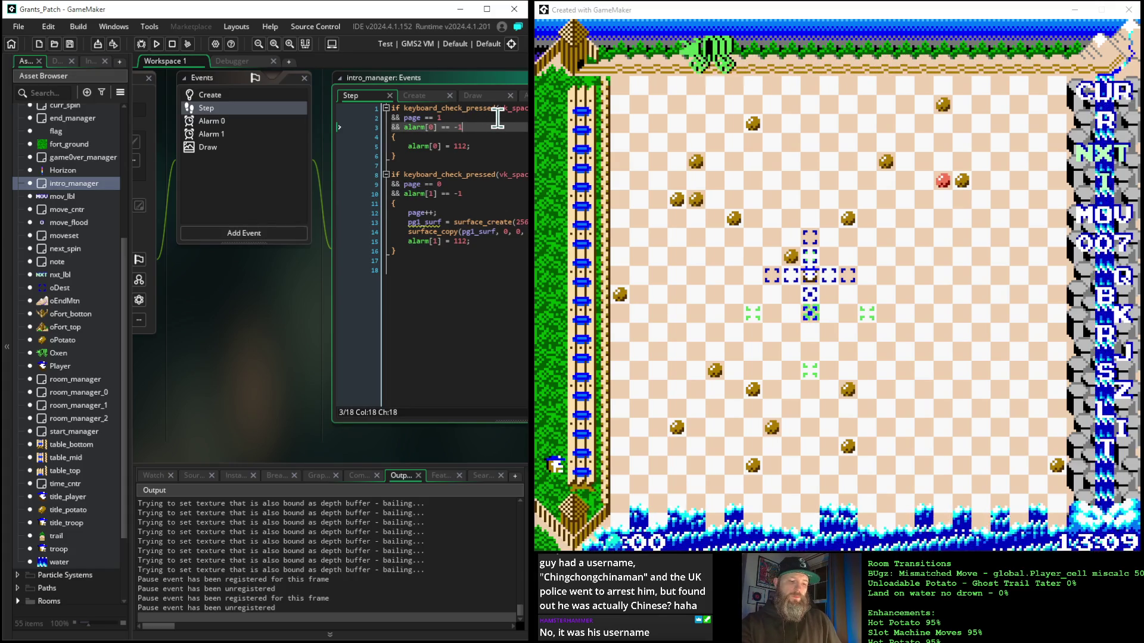
{"action": "key", "text": "Return"}
{"action": "key", "text": "ctrl+v"}
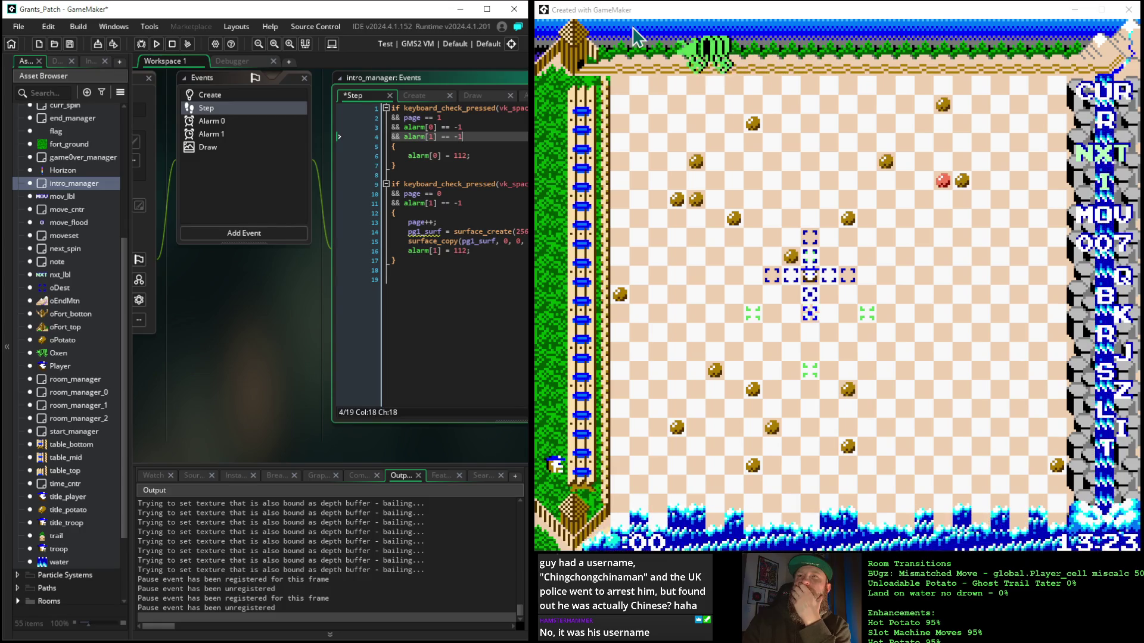
Step: Run the rebuilt game and skip past the title and 1853 intro pages to the potato board
{"action": "left_click", "coordinate": [156, 43]}
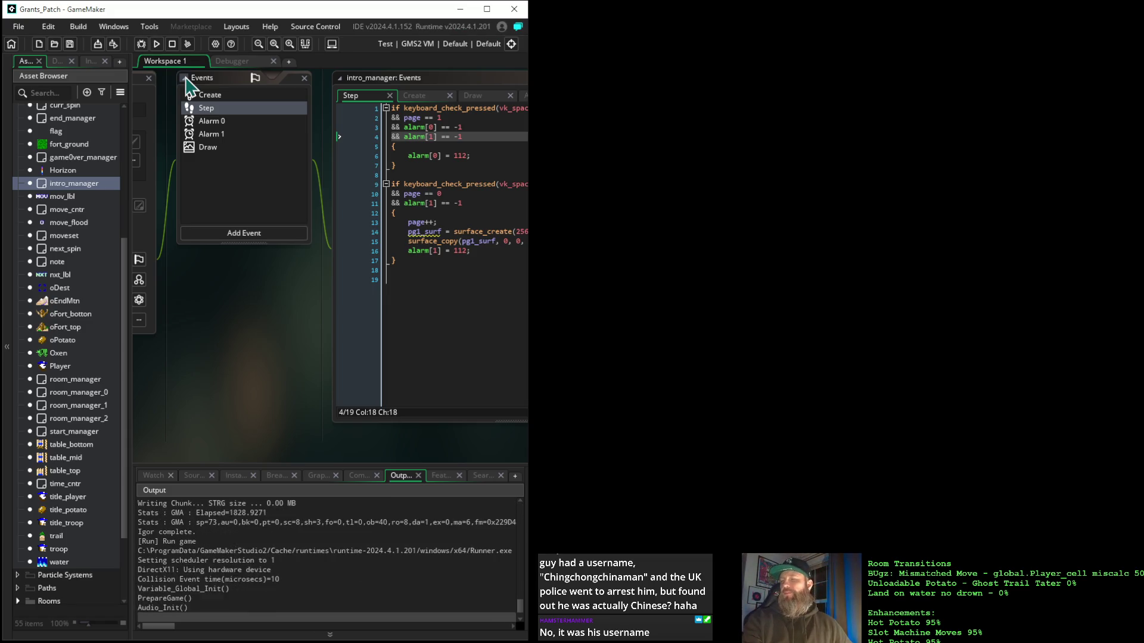
{"action": "key", "text": "space"}
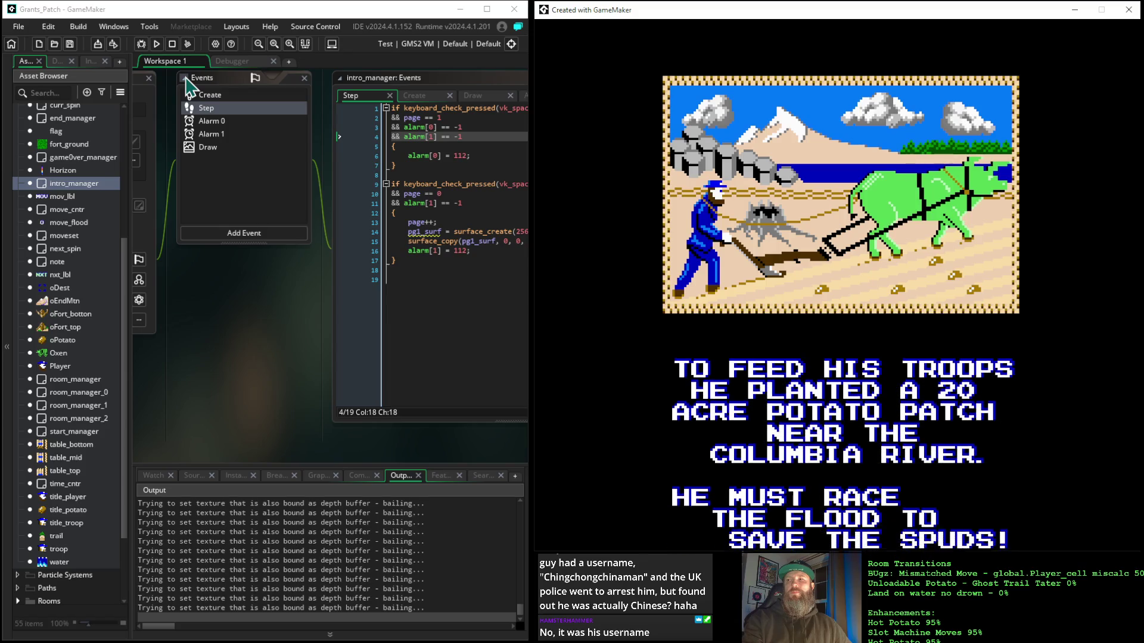
{"action": "key", "text": "space"}
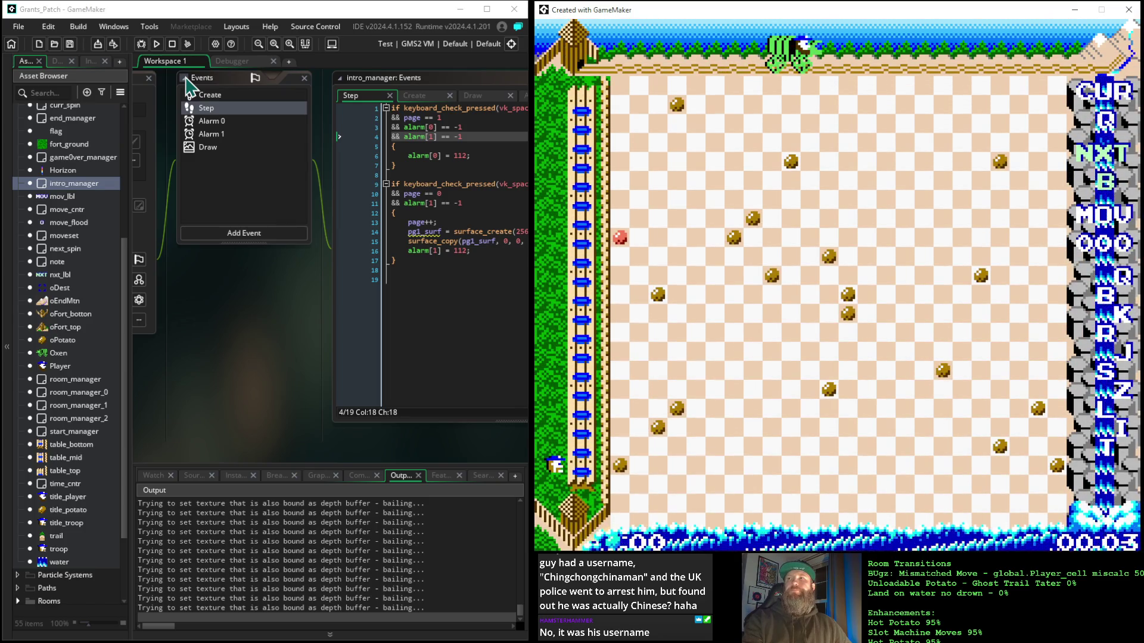
Step: Move the player down, left, up, down, right and down across the potato board
{"action": "key", "text": "Down"}
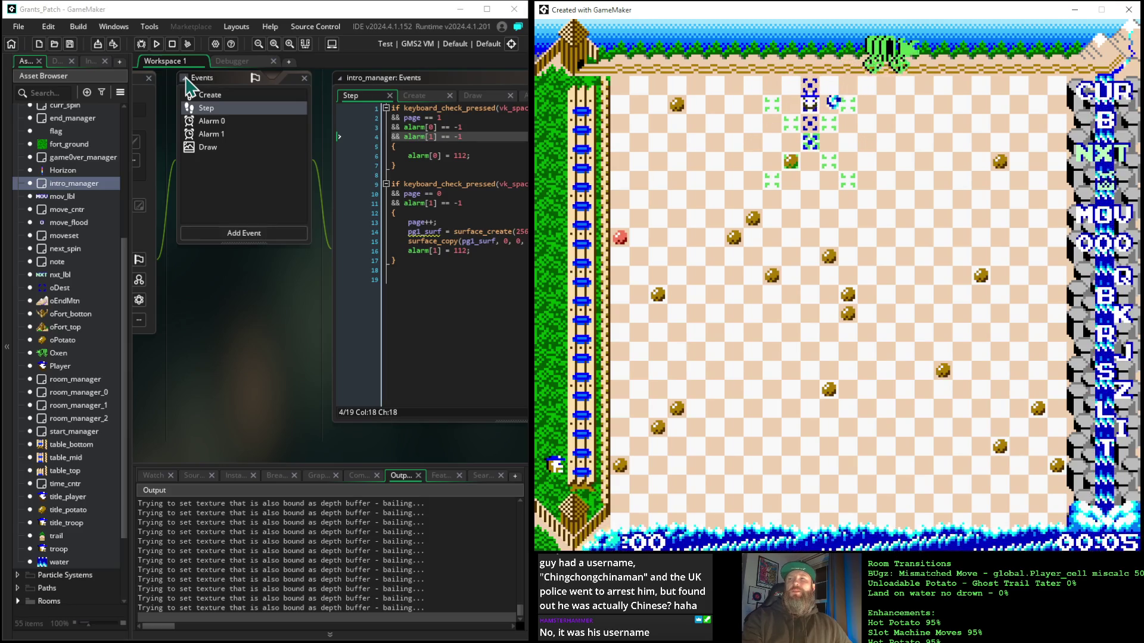
{"action": "key", "text": "Left"}
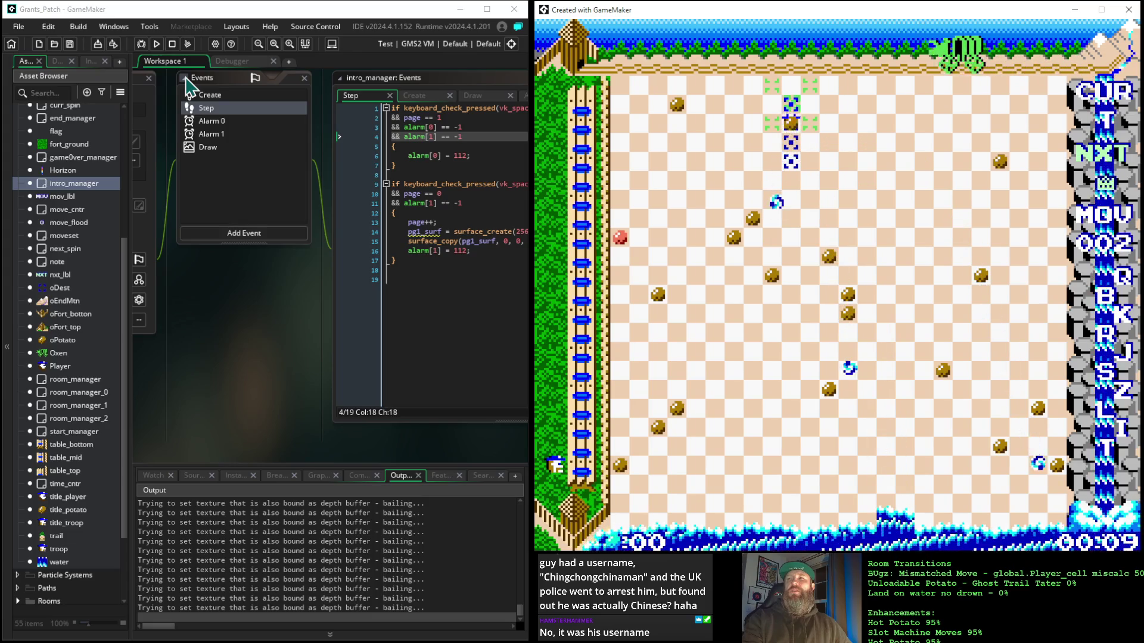
{"action": "key", "text": "Up"}
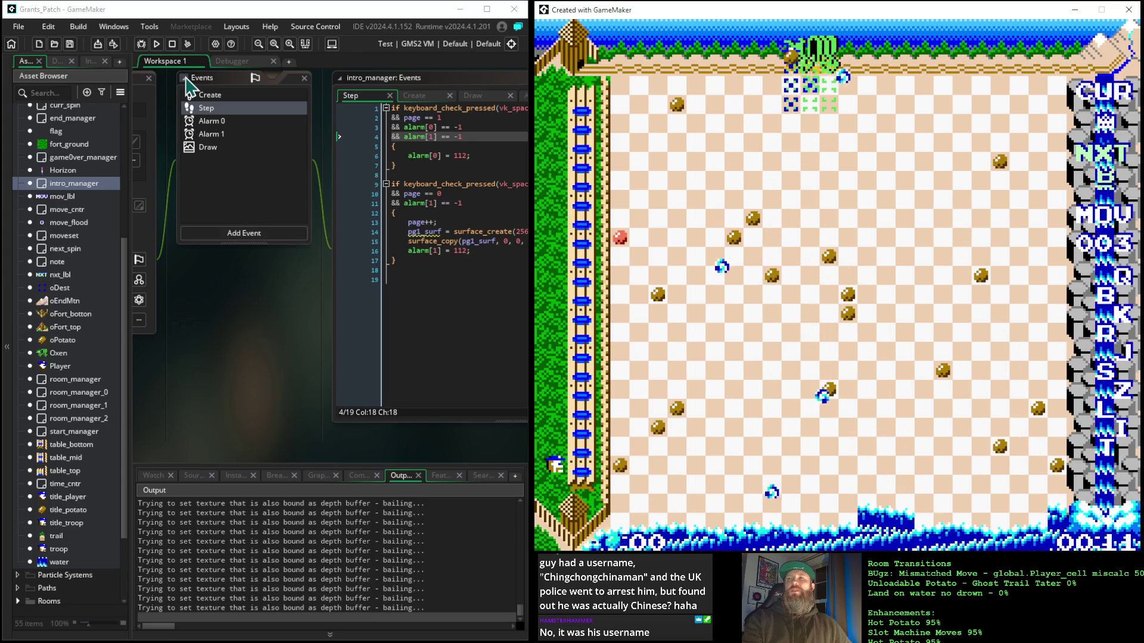
{"action": "key", "text": "Down"}
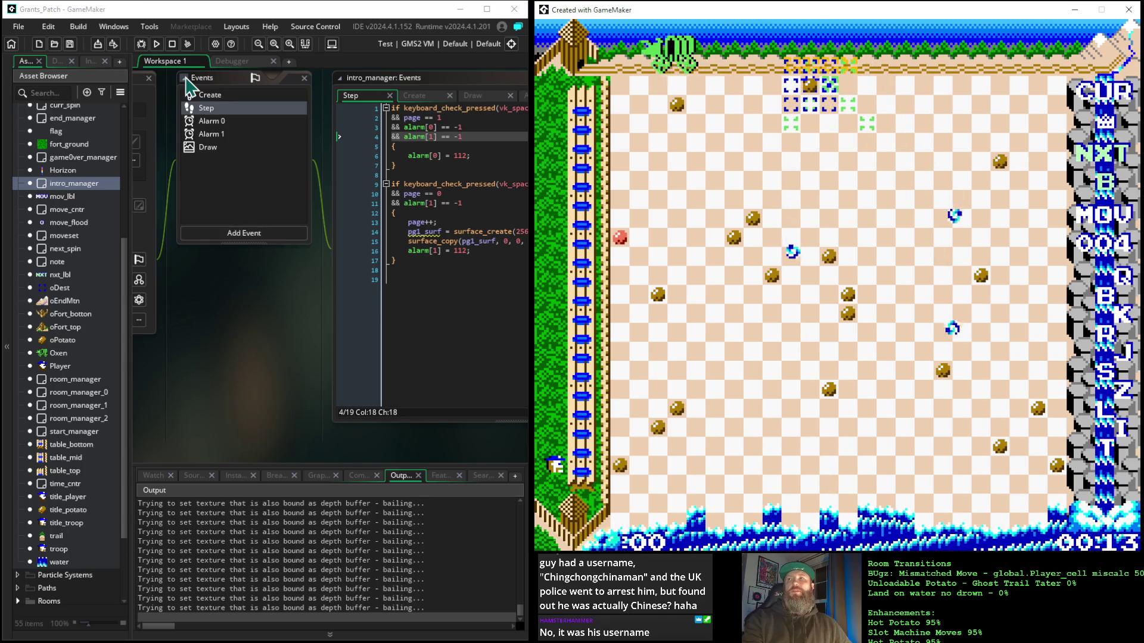
{"action": "key", "text": "Right"}
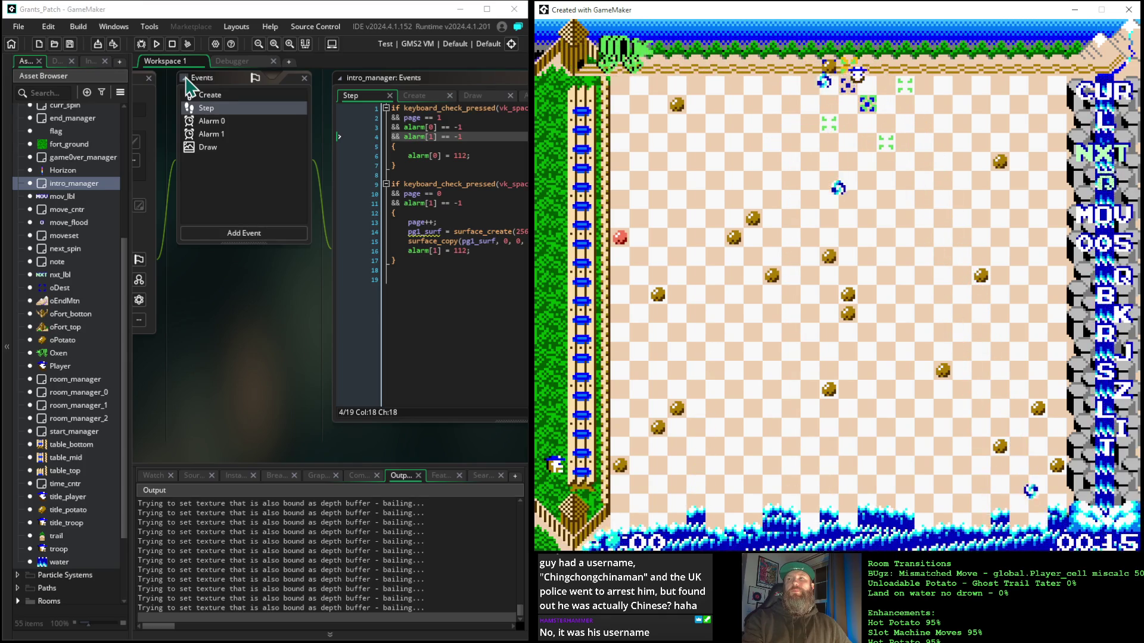
{"action": "key", "text": "Down"}
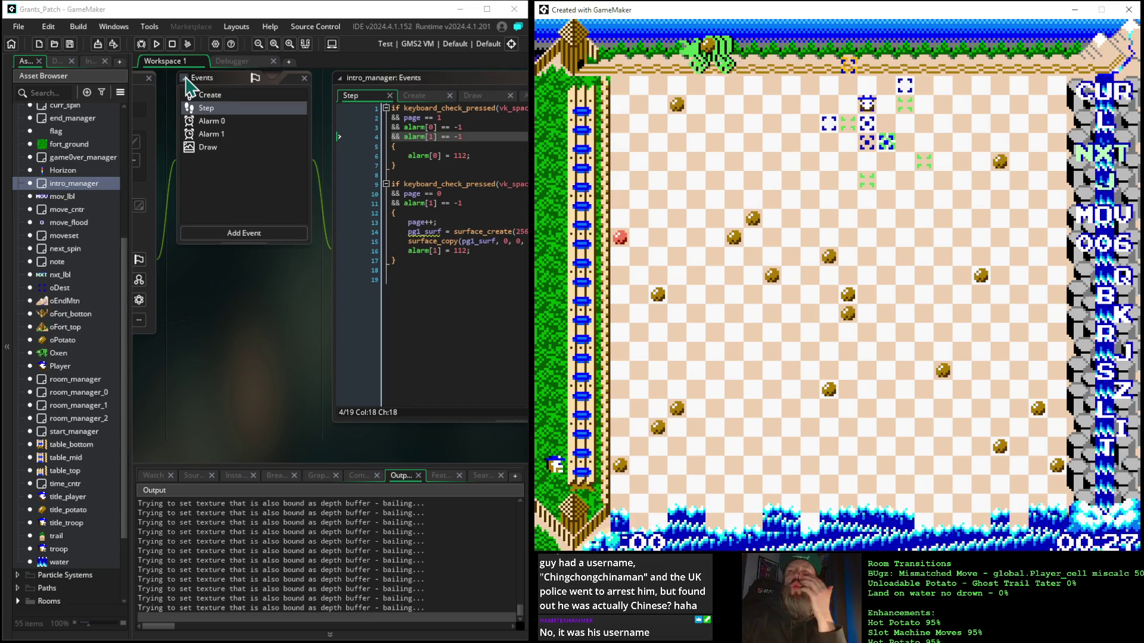
Step: Open room_manager from the Asset Browser and select its Alarm 2 event
{"action": "double_click", "coordinate": [72, 380]}
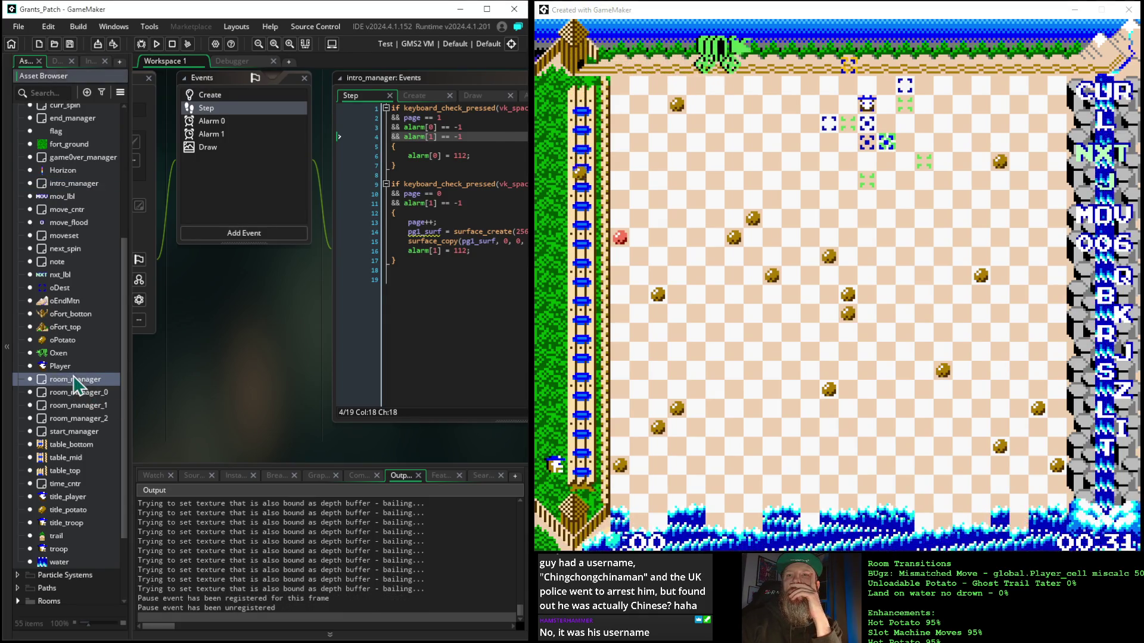
{"action": "left_click_drag", "start_coordinate": [267, 407], "coordinate": [173, 407]}
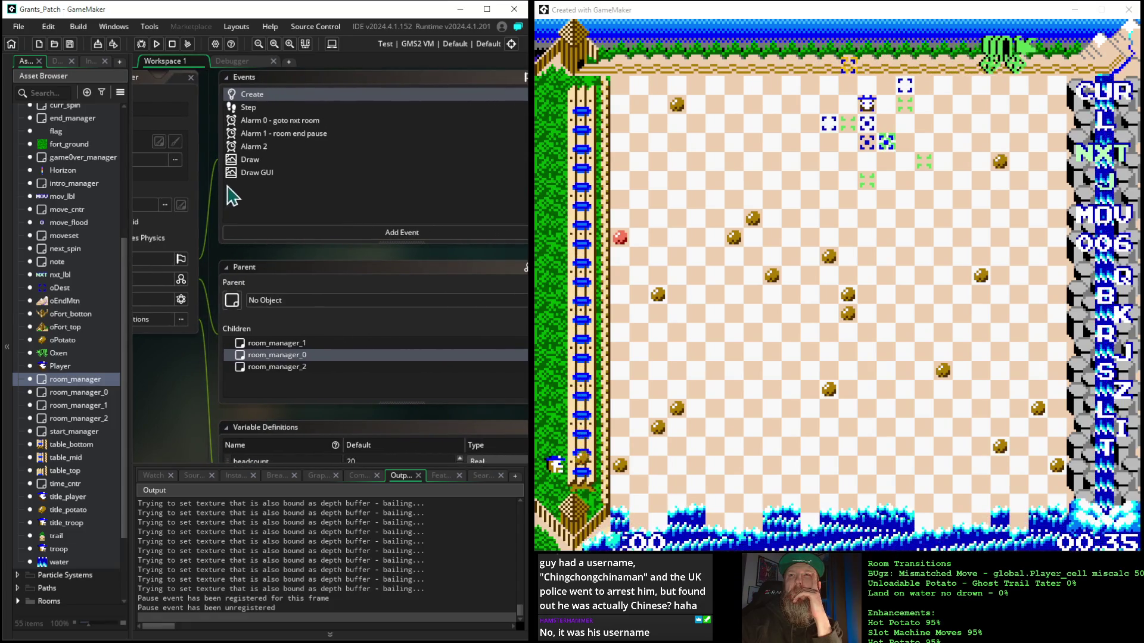
{"action": "left_click", "coordinate": [255, 147]}
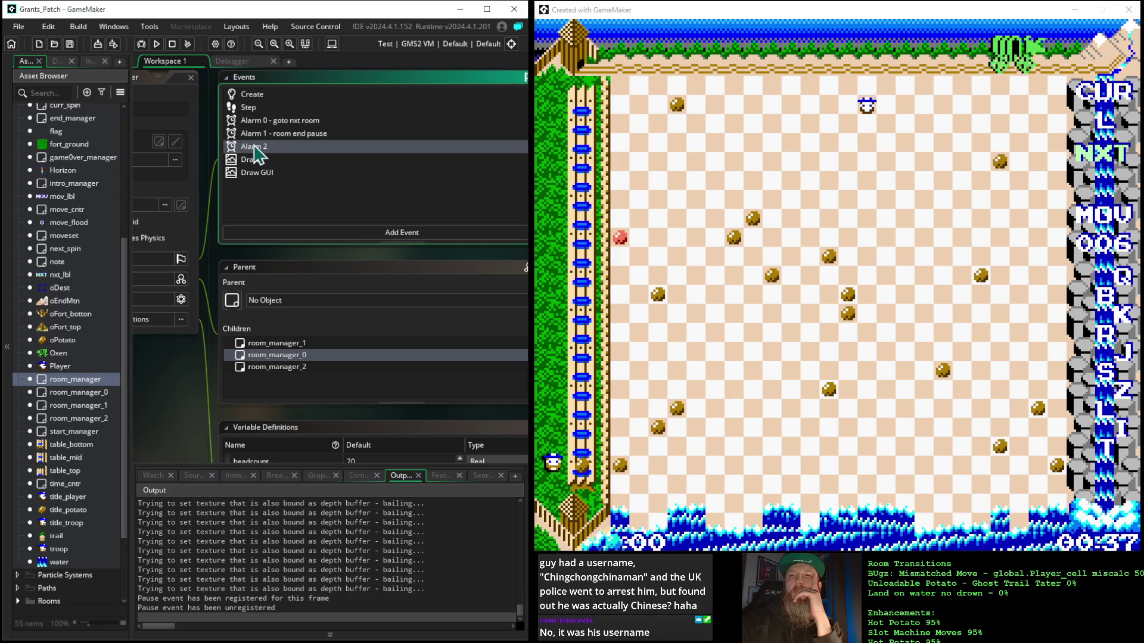